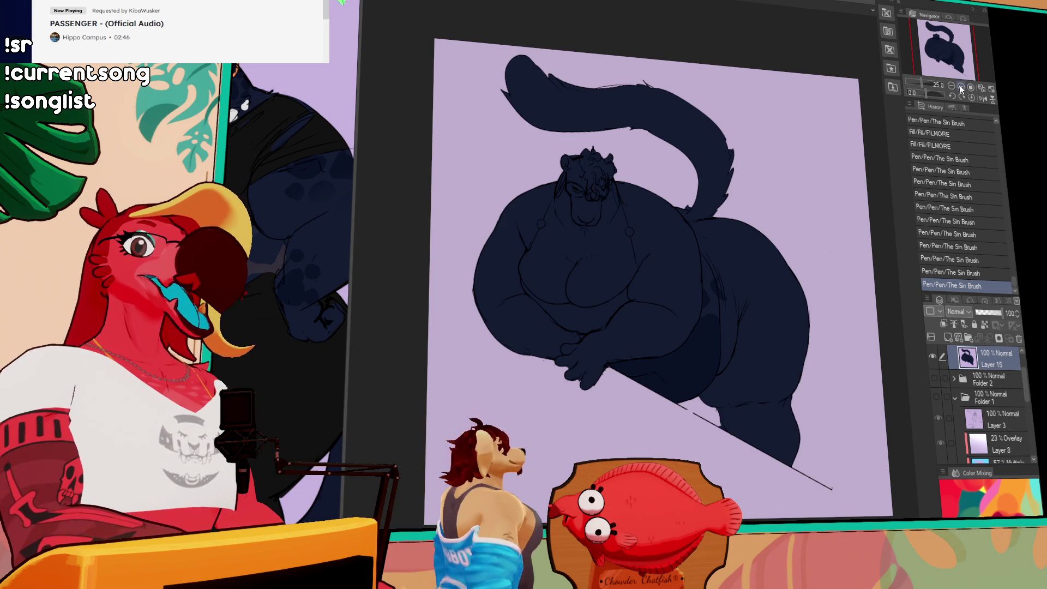
# Fill the bikini bottom band across the belly with pink.
pyautogui.scroll(1, 589, 278)
pyautogui.moveTo(739, 349); pyautogui.dragTo(751, 334)
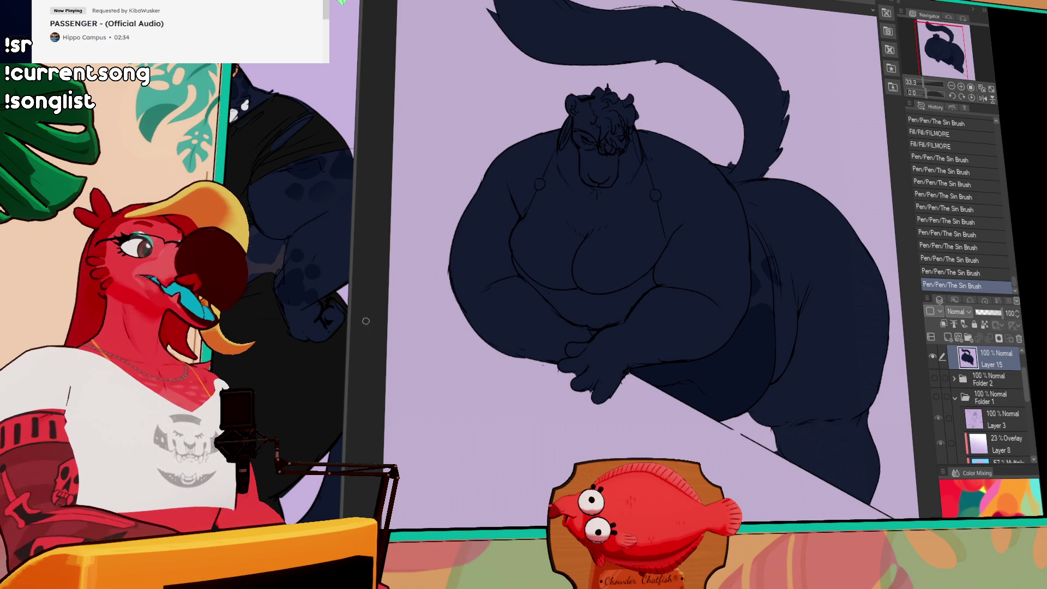
pyautogui.click(714, 302)
pyautogui.click(623, 301)
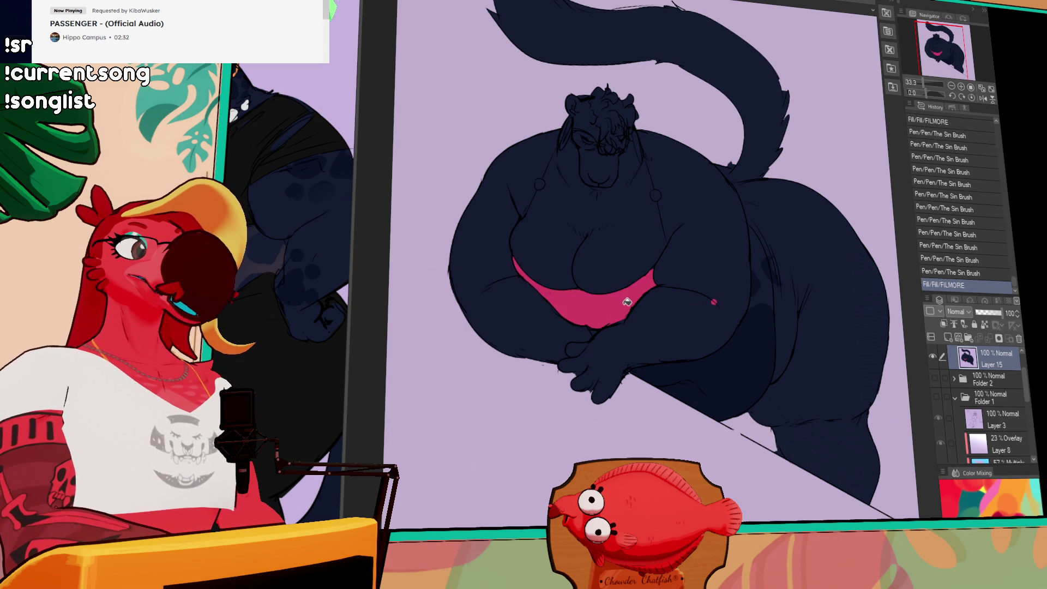
pyautogui.hotkey('ctrl', 'z')
pyautogui.hotkey('ctrl', 'z')
pyautogui.click(624, 304)
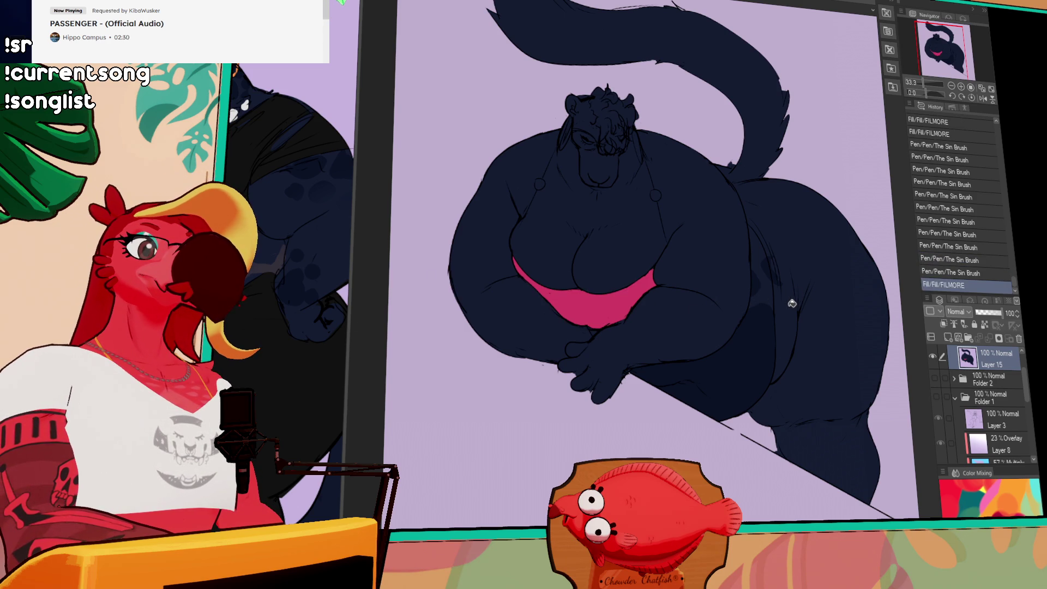
# Fill the right hip and leg pink without spilling onto the tail, patching the fill edge.
pyautogui.click(792, 303)
pyautogui.hotkey('ctrl', 'z')
pyautogui.moveTo(721, 179)
pyautogui.mouseDown()
pyautogui.moveTo(732, 170)
pyautogui.moveTo(747, 183)
pyautogui.mouseUp()
pyautogui.hotkey('ctrl', 'z')
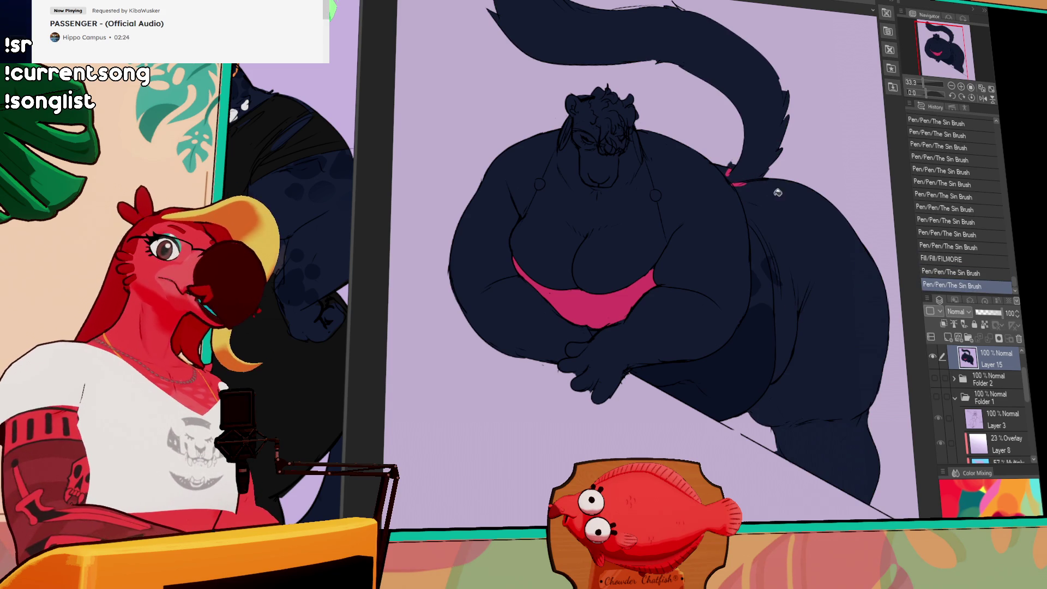
pyautogui.click(778, 192)
pyautogui.moveTo(780, 297); pyautogui.dragTo(785, 273)
pyautogui.moveTo(786, 273); pyautogui.dragTo(816, 246)
# Recolour the hip and leg dark crimson and fill the small gaps where the tail meets it.
pyautogui.click(820, 244)
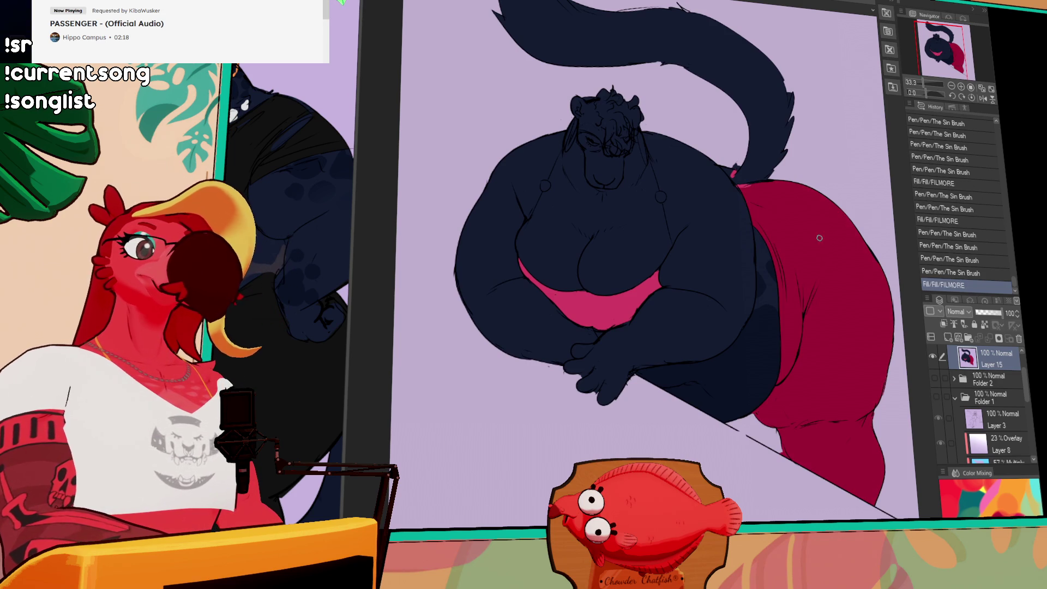
pyautogui.click(732, 169)
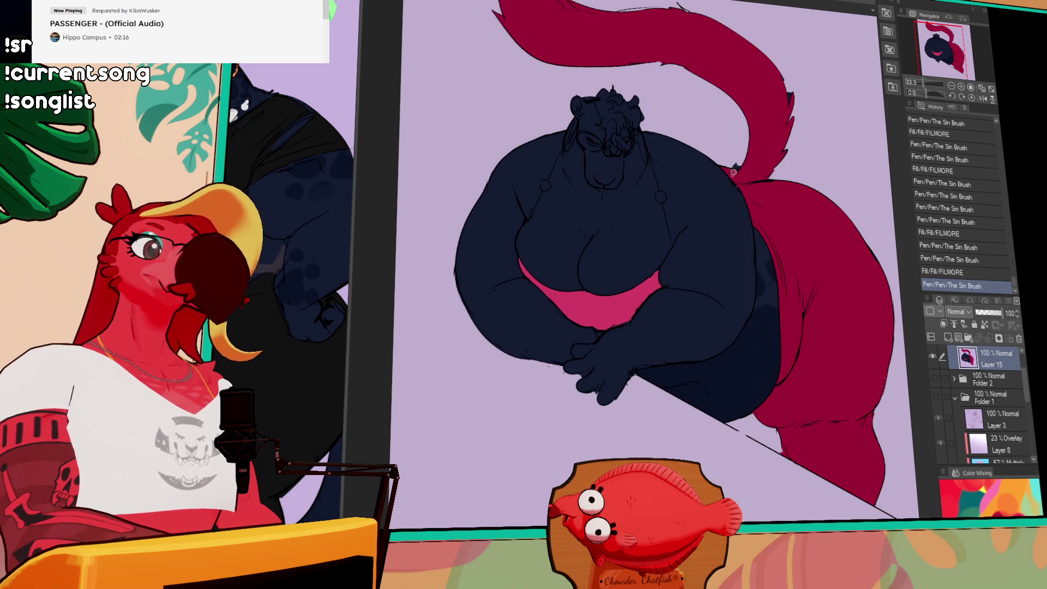
pyautogui.hotkey('ctrl', 'z')
pyautogui.click(734, 169)
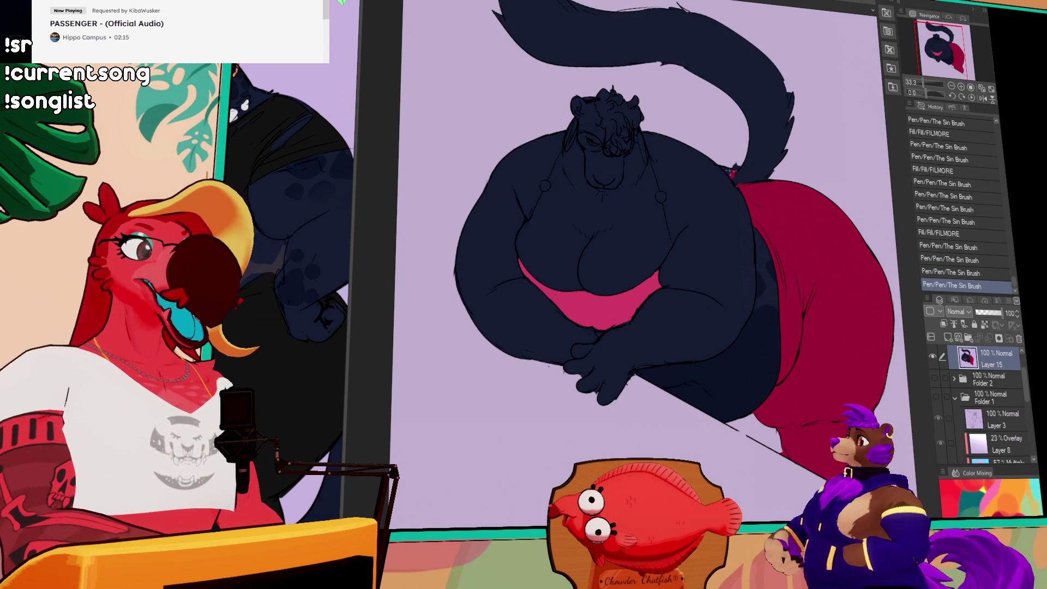
pyautogui.click(740, 164)
# Touch up the tail and crimson junction and clean the pink bikini edge with small strokes.
pyautogui.moveTo(746, 171); pyautogui.dragTo(740, 176)
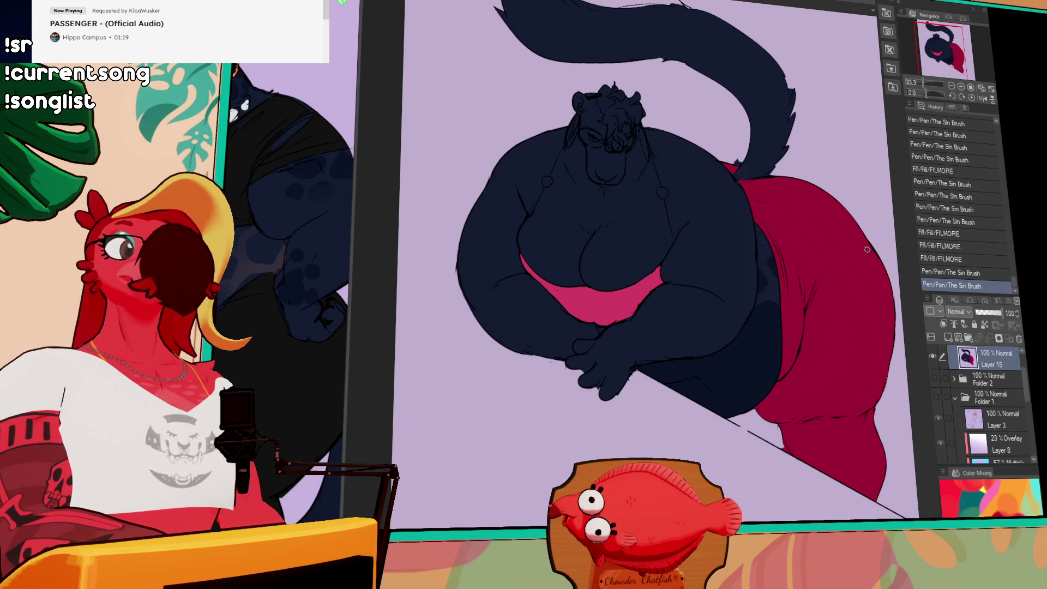
pyautogui.moveTo(892, 268); pyautogui.dragTo(893, 268)
pyautogui.moveTo(893, 268); pyautogui.dragTo(859, 278)
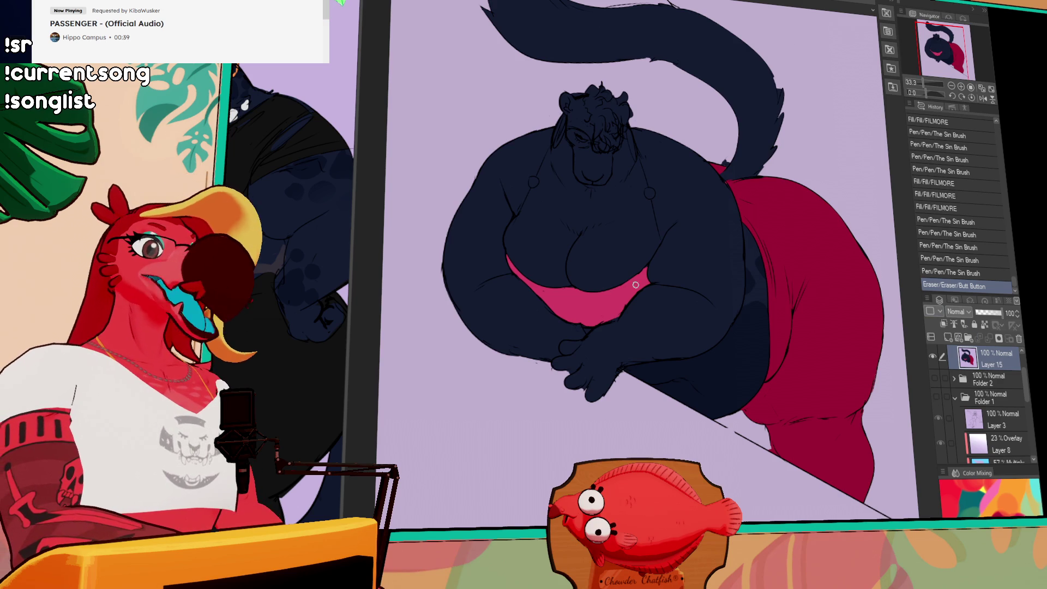
pyautogui.scroll(1, 1021, 386)
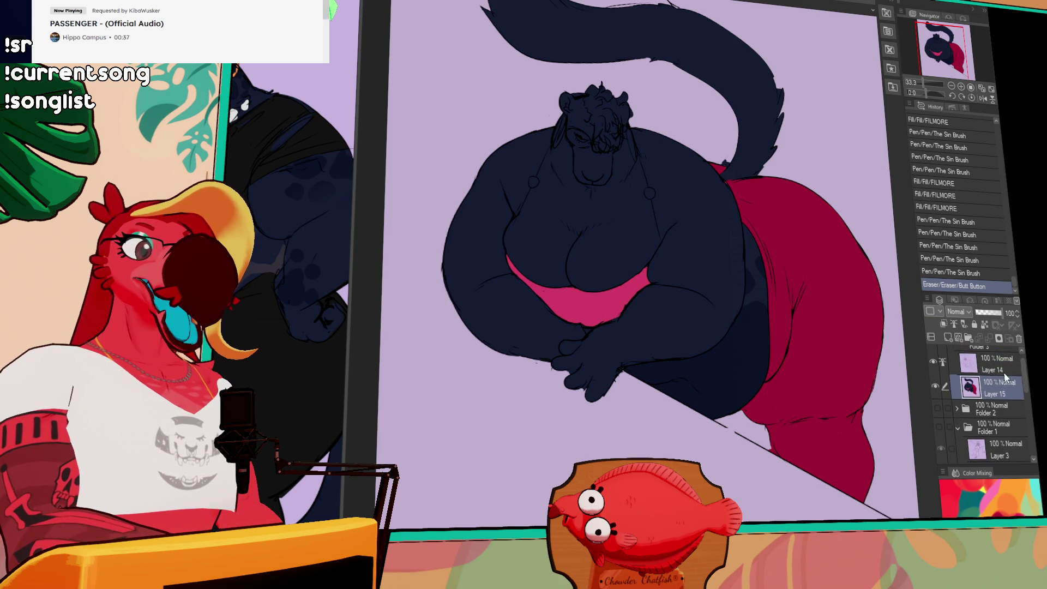
# On Layer 14, zoomed in, redraw the pink bikini's edge lines and erase stray ones.
pyautogui.click(992, 364)
pyautogui.hotkey('ctrl', '+')
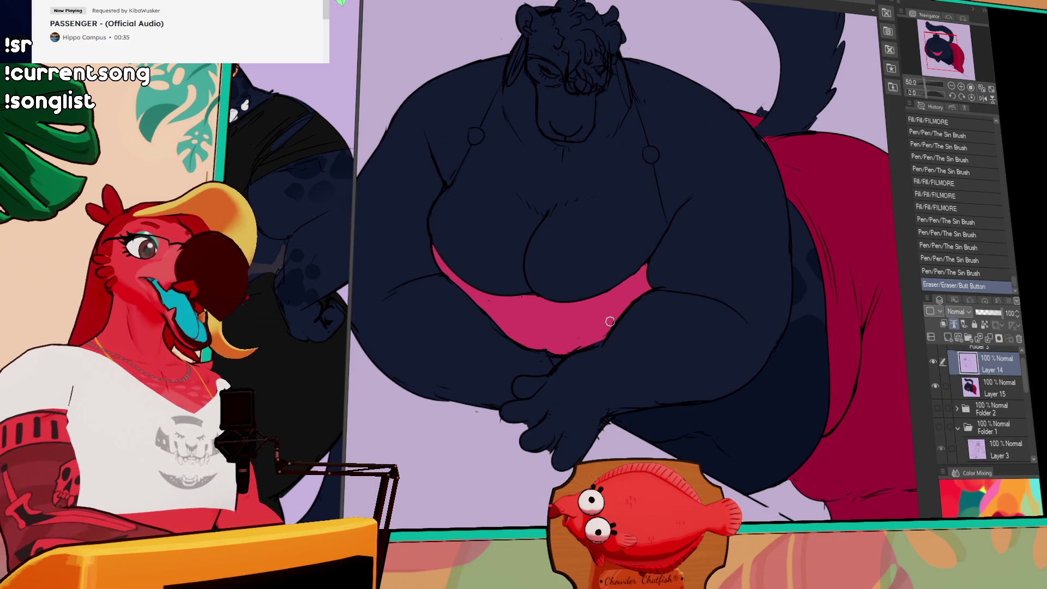
pyautogui.moveTo(575, 344)
pyautogui.mouseDown()
pyautogui.moveTo(522, 345)
pyautogui.moveTo(554, 355)
pyautogui.moveTo(578, 352)
pyautogui.moveTo(544, 353)
pyautogui.moveTo(604, 338)
pyautogui.moveTo(600, 346)
pyautogui.moveTo(586, 349)
pyautogui.moveTo(651, 292)
pyautogui.moveTo(646, 254)
pyautogui.mouseUp()
pyautogui.hotkey('ctrl', 'z')
pyautogui.hotkey('ctrl', 'z')
pyautogui.moveTo(611, 292); pyautogui.dragTo(646, 263)
pyautogui.hotkey('ctrl', 'z')
pyautogui.moveTo(517, 296); pyautogui.dragTo(535, 313)
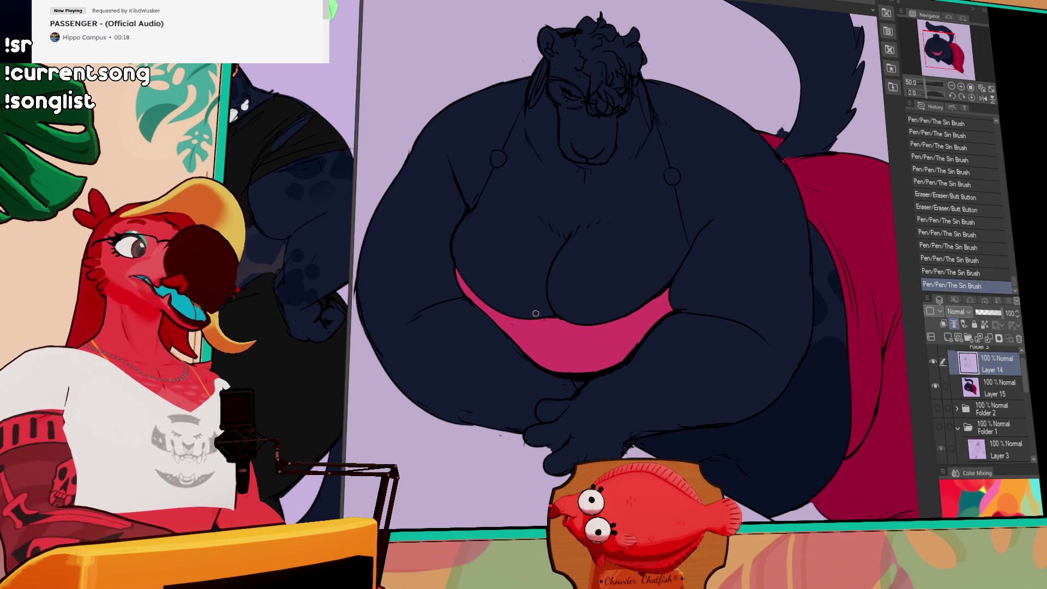
pyautogui.hotkey('ctrl', 'z')
pyautogui.moveTo(457, 273); pyautogui.dragTo(523, 323)
pyautogui.moveTo(510, 321); pyautogui.dragTo(532, 327)
pyautogui.moveTo(605, 259); pyautogui.dragTo(610, 278)
# Add and erase short lines on the belly outline and chest, comparing the last stroke.
pyautogui.moveTo(697, 251); pyautogui.dragTo(690, 251)
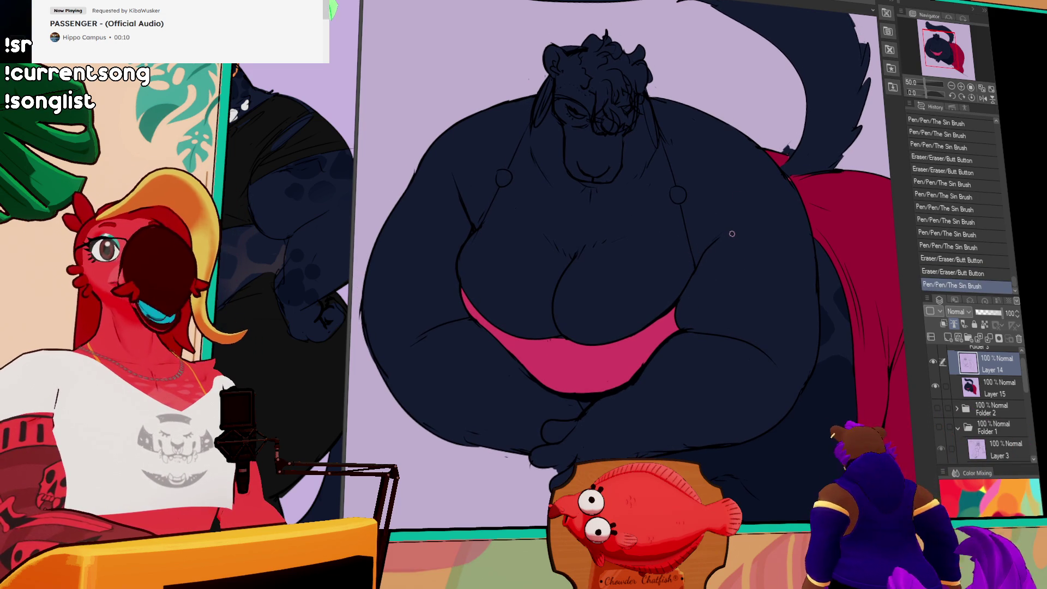
pyautogui.moveTo(750, 278); pyautogui.dragTo(760, 295)
pyautogui.moveTo(494, 264)
pyautogui.mouseDown()
pyautogui.moveTo(549, 297)
pyautogui.moveTo(556, 268)
pyautogui.mouseUp()
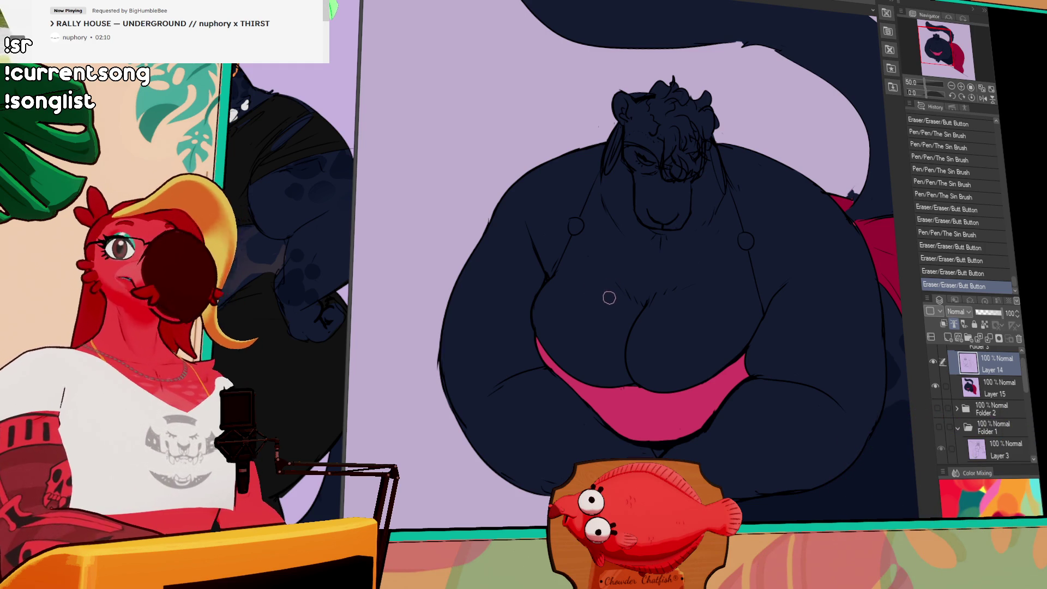
pyautogui.moveTo(554, 276)
pyautogui.mouseDown()
pyautogui.moveTo(555, 250)
pyautogui.moveTo(571, 264)
pyautogui.moveTo(561, 273)
pyautogui.mouseUp()
pyautogui.moveTo(795, 116); pyautogui.dragTo(801, 158)
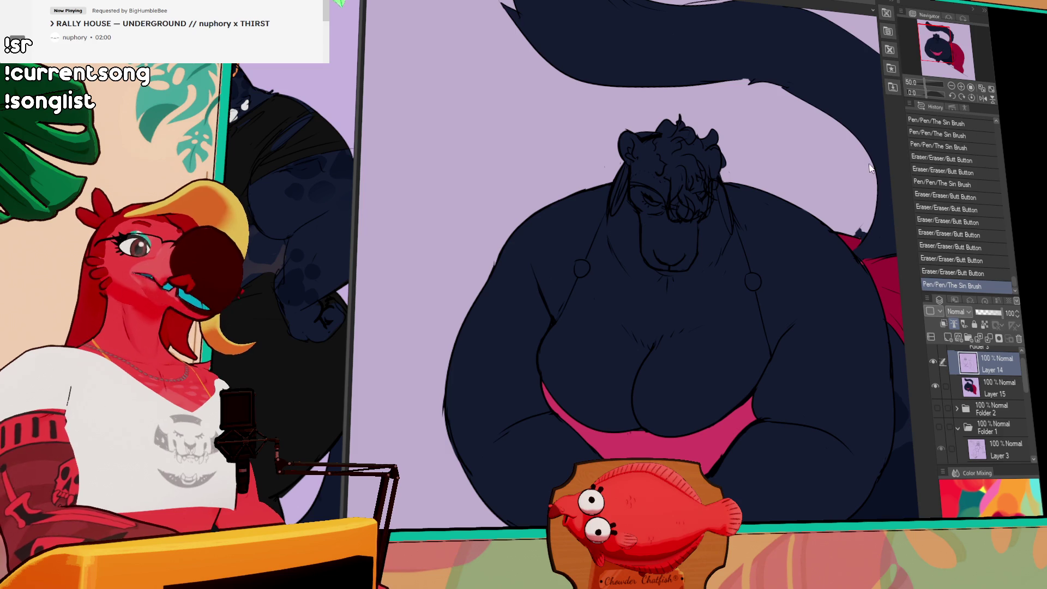
pyautogui.scroll(-1, 830, 220)
pyautogui.moveTo(723, 307); pyautogui.dragTo(726, 259)
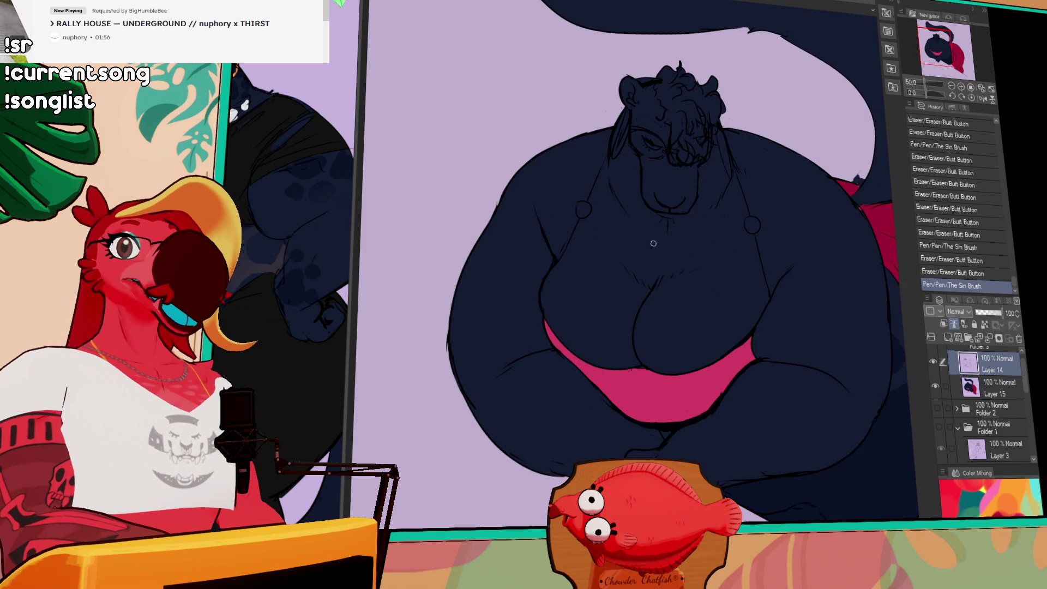
pyautogui.hotkey('ctrl', 'z')
pyautogui.hotkey('ctrl', 'y')
pyautogui.hotkey('ctrl', 'z')
# Keep the compared stroke and add small detail lines to the chest and belly.
pyautogui.hotkey('ctrl', 'y')
pyautogui.hotkey('ctrl', 'z')
pyautogui.hotkey('ctrl', 'y')
pyautogui.scroll(1, 680, 246)
pyautogui.moveTo(666, 235); pyautogui.dragTo(732, 241)
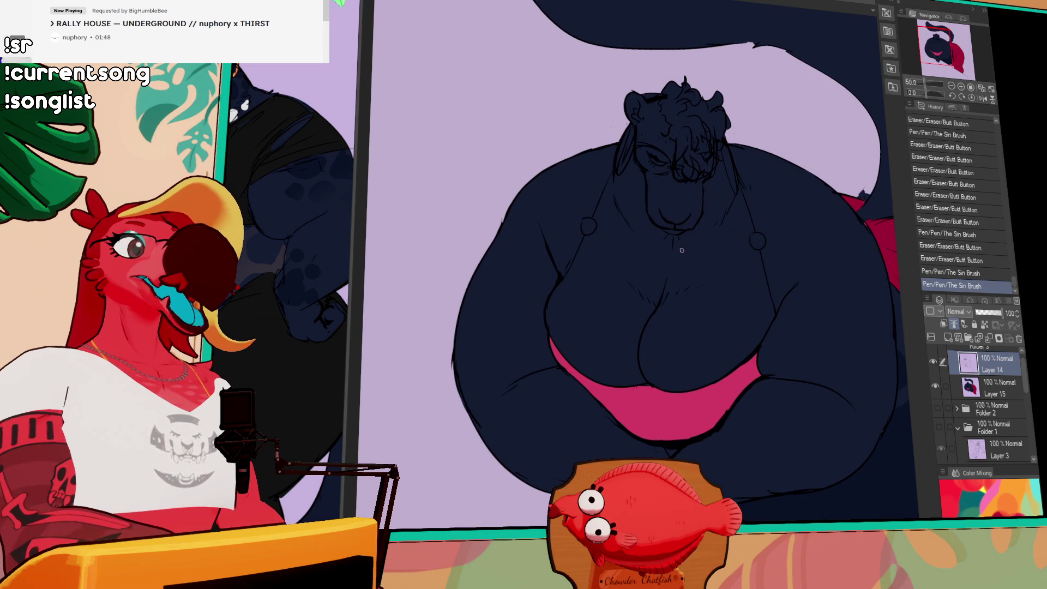
pyautogui.moveTo(664, 276); pyautogui.dragTo(706, 216)
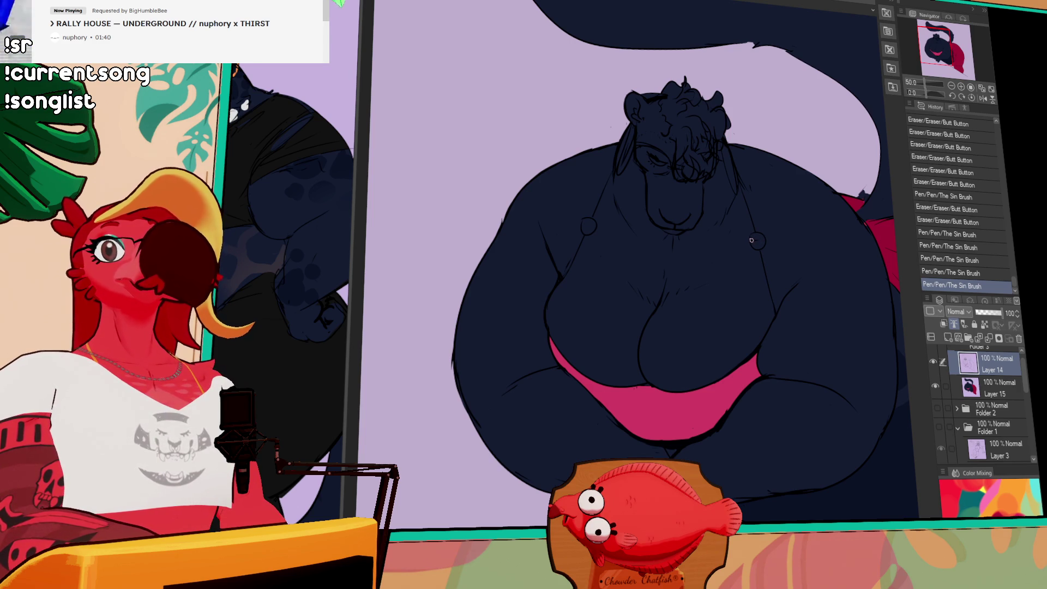
pyautogui.moveTo(751, 239); pyautogui.dragTo(750, 241)
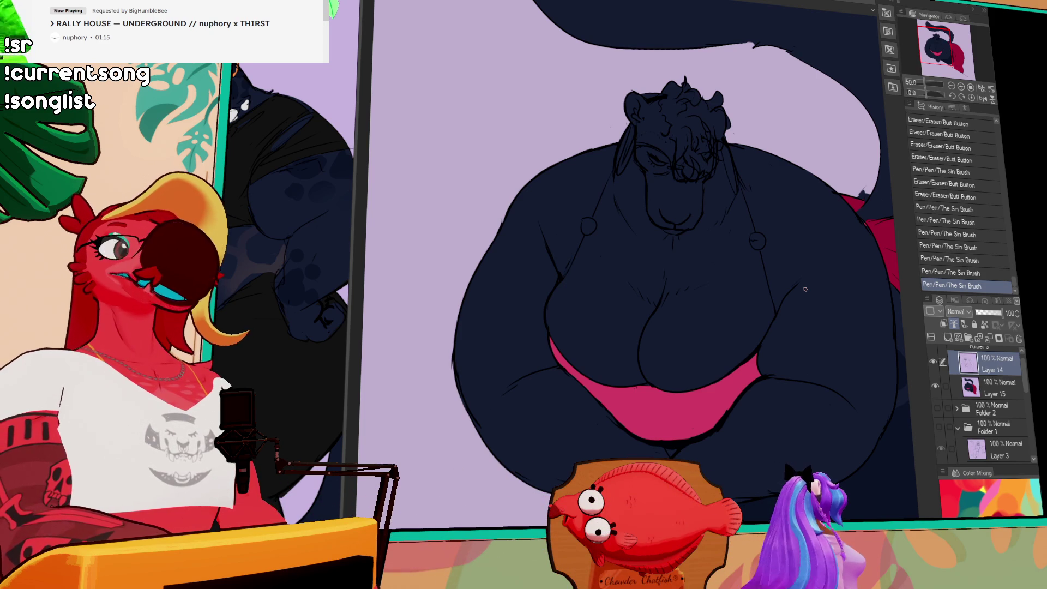
pyautogui.moveTo(791, 284); pyautogui.dragTo(773, 290)
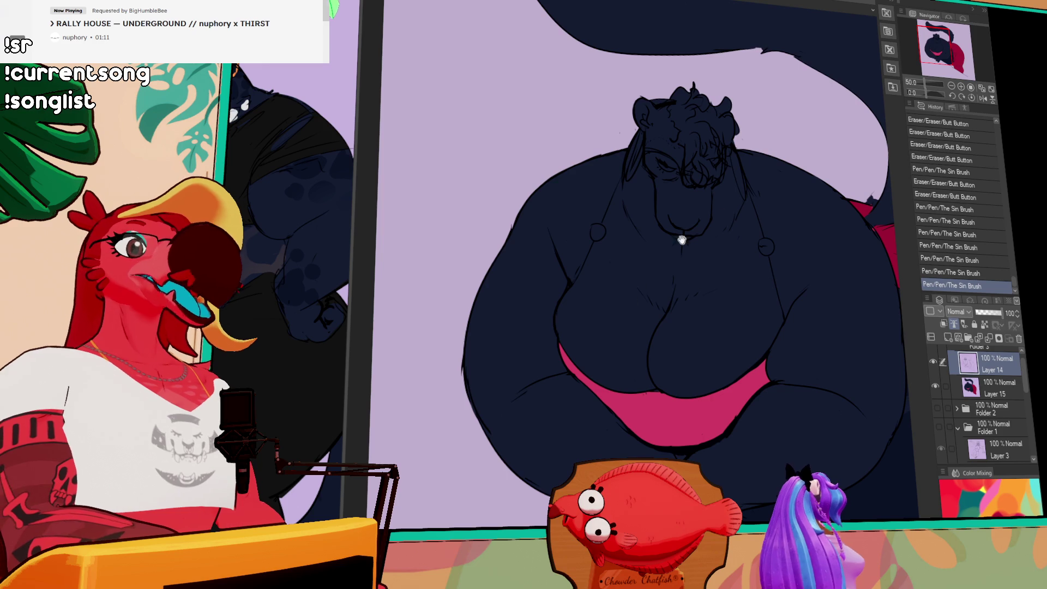
pyautogui.moveTo(862, 260)
pyautogui.mouseDown()
pyautogui.moveTo(818, 277)
pyautogui.moveTo(834, 270)
pyautogui.moveTo(823, 263)
pyautogui.mouseUp()
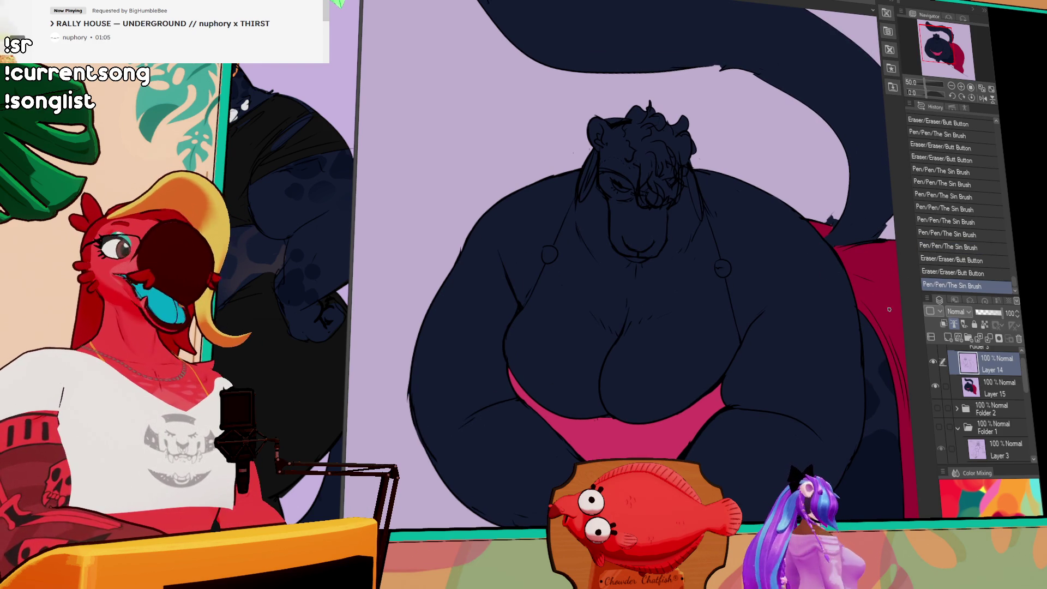
# Draw a curved crease across the pink bikini and redraw the vertical line down its front.
pyautogui.moveTo(719, 391); pyautogui.dragTo(723, 400)
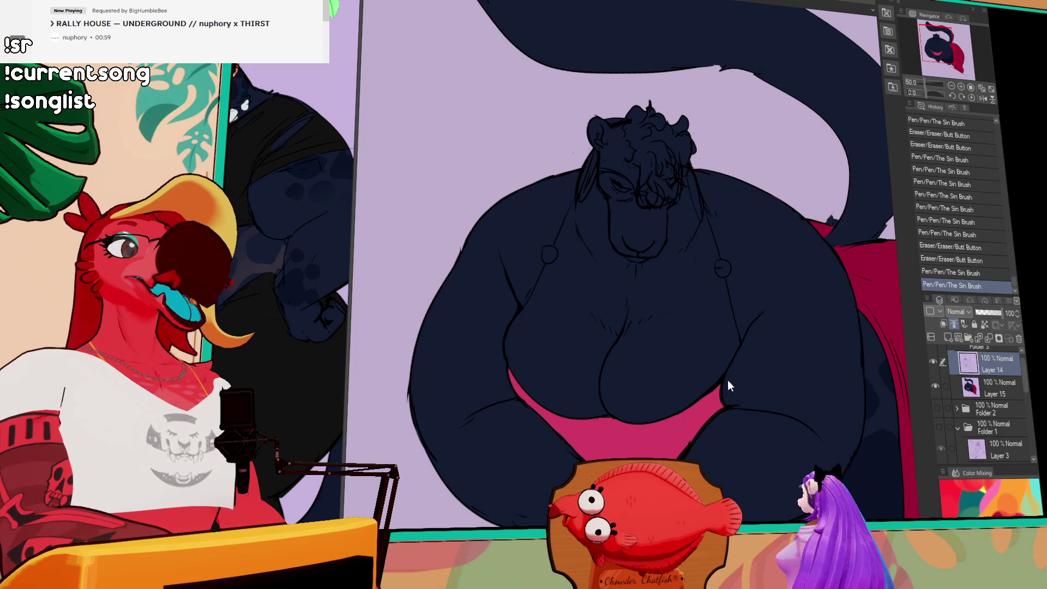
pyautogui.moveTo(741, 399); pyautogui.dragTo(749, 355)
pyautogui.moveTo(650, 397); pyautogui.dragTo(648, 397)
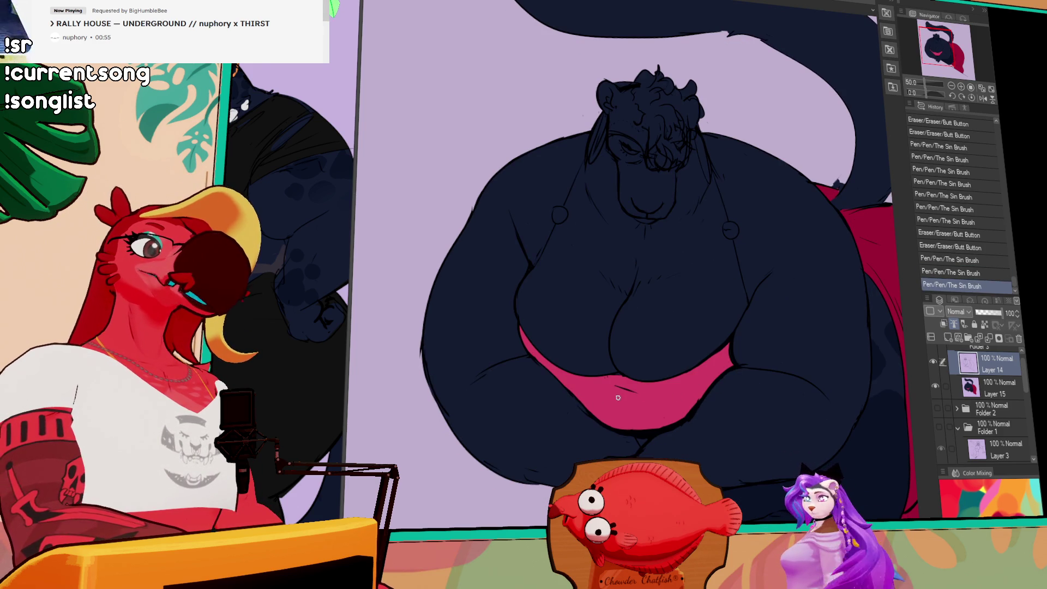
pyautogui.hotkey('ctrl', 'z')
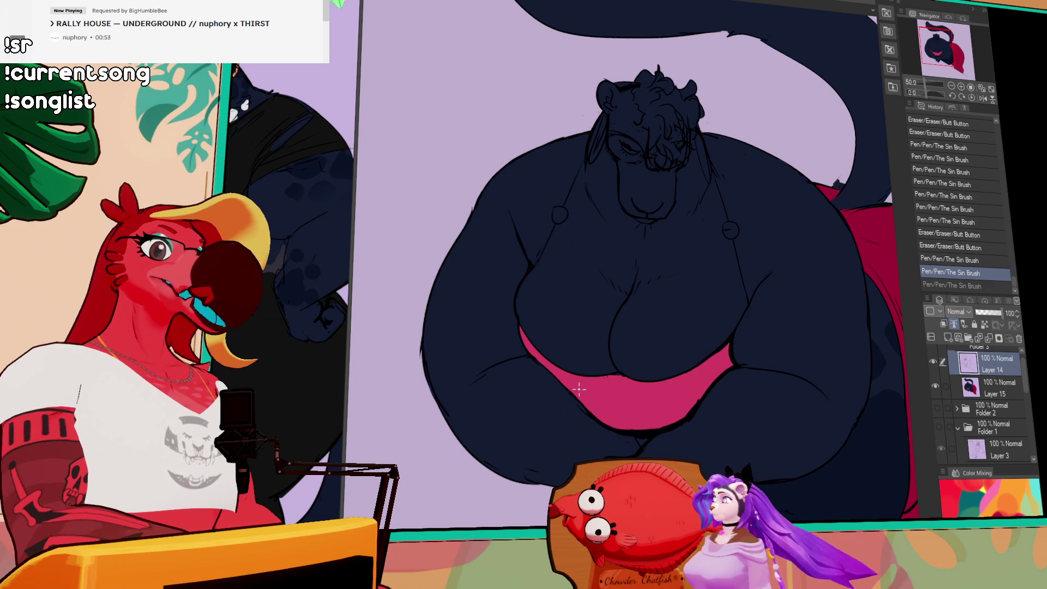
pyautogui.moveTo(579, 400); pyautogui.dragTo(668, 417)
pyautogui.click(669, 420)
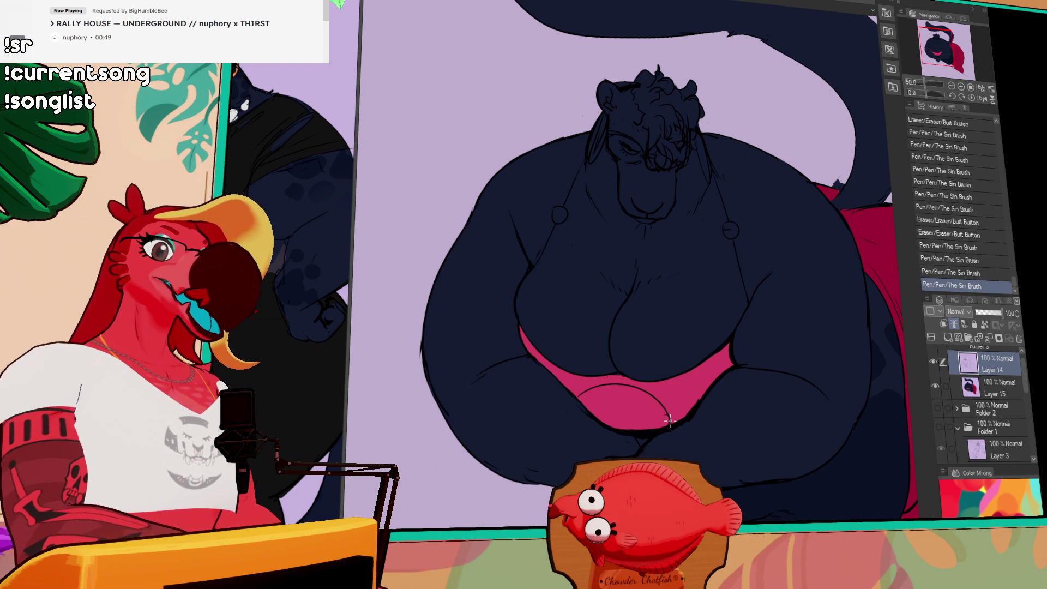
pyautogui.click(669, 420)
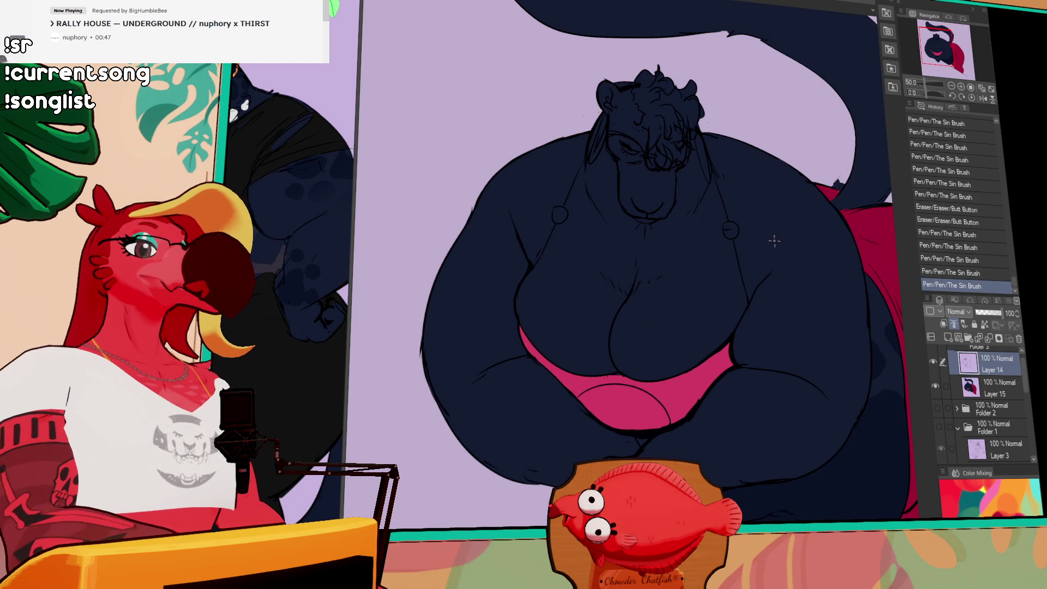
pyautogui.moveTo(617, 385); pyautogui.dragTo(627, 430)
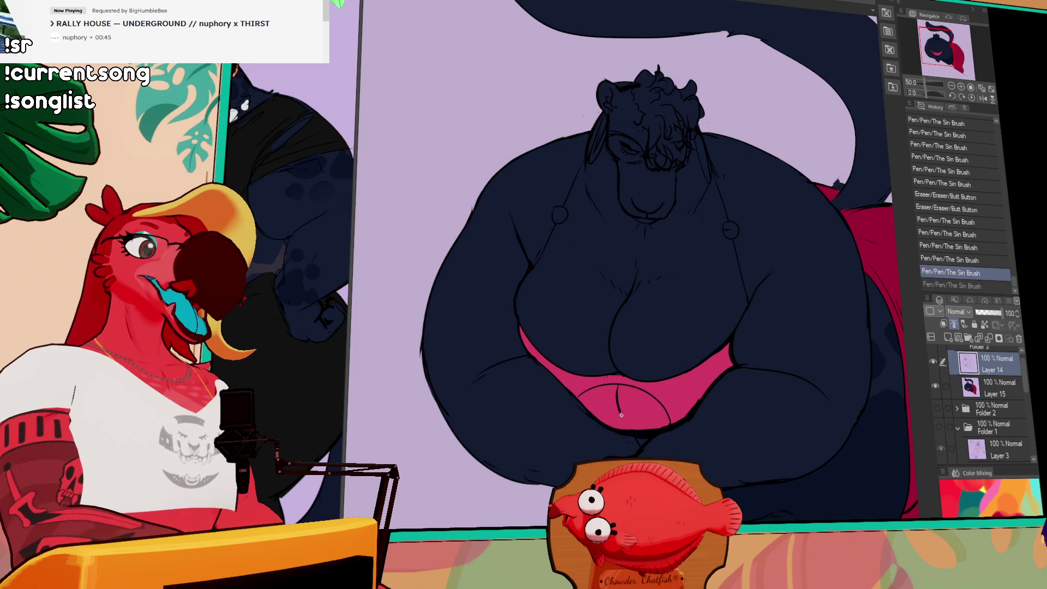
pyautogui.hotkey('ctrl', 'z')
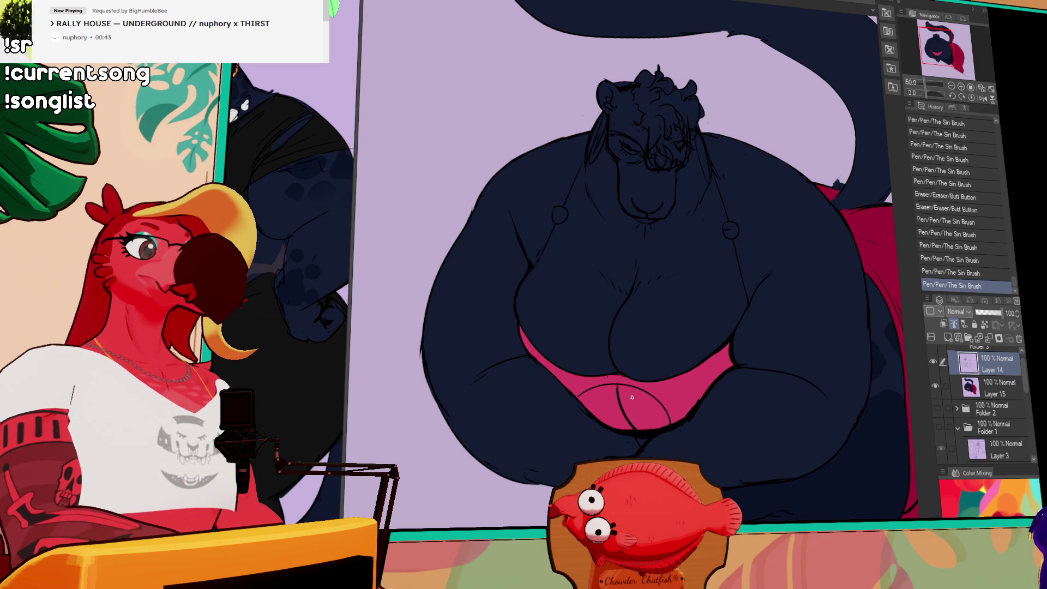
pyautogui.moveTo(620, 385)
pyautogui.mouseDown()
pyautogui.moveTo(628, 429)
pyautogui.moveTo(588, 421)
pyautogui.mouseUp()
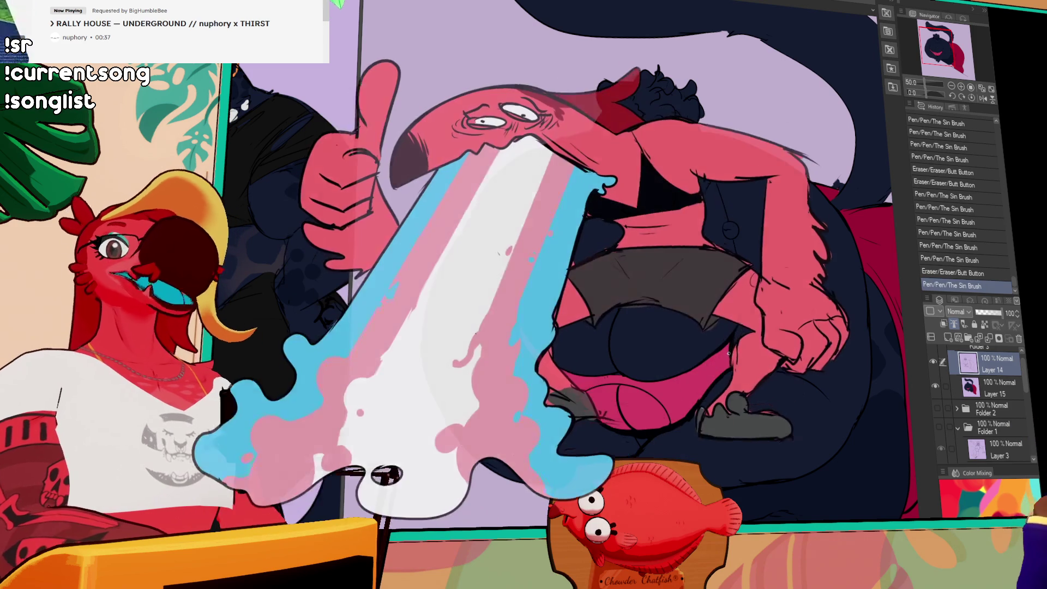
# Make small eraser and pen corrections to the bikini line art, keeping the pen strokes.
pyautogui.moveTo(690, 428)
pyautogui.mouseDown()
pyautogui.moveTo(657, 430)
pyautogui.moveTo(669, 431)
pyautogui.mouseUp()
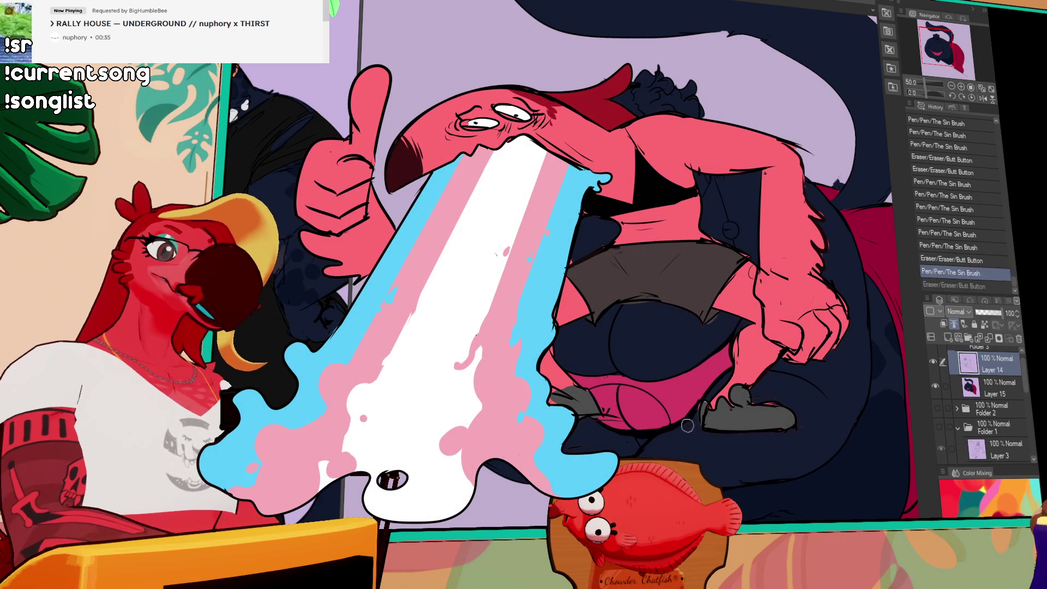
pyautogui.hotkey('ctrl', 'z')
pyautogui.hotkey('ctrl', 'z')
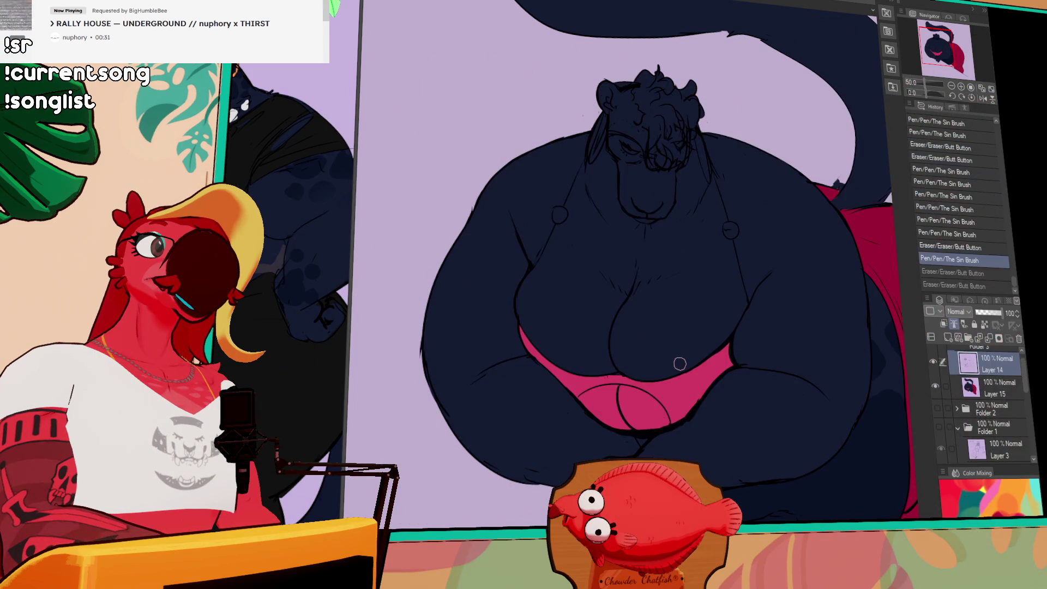
pyautogui.moveTo(597, 393)
pyautogui.mouseDown()
pyautogui.moveTo(584, 391)
pyautogui.moveTo(613, 375)
pyautogui.mouseUp()
pyautogui.hotkey('ctrl', 'z')
pyautogui.hotkey('ctrl', 'z')
pyautogui.hotkey('ctrl', 'y')
pyautogui.hotkey('ctrl', 'y')
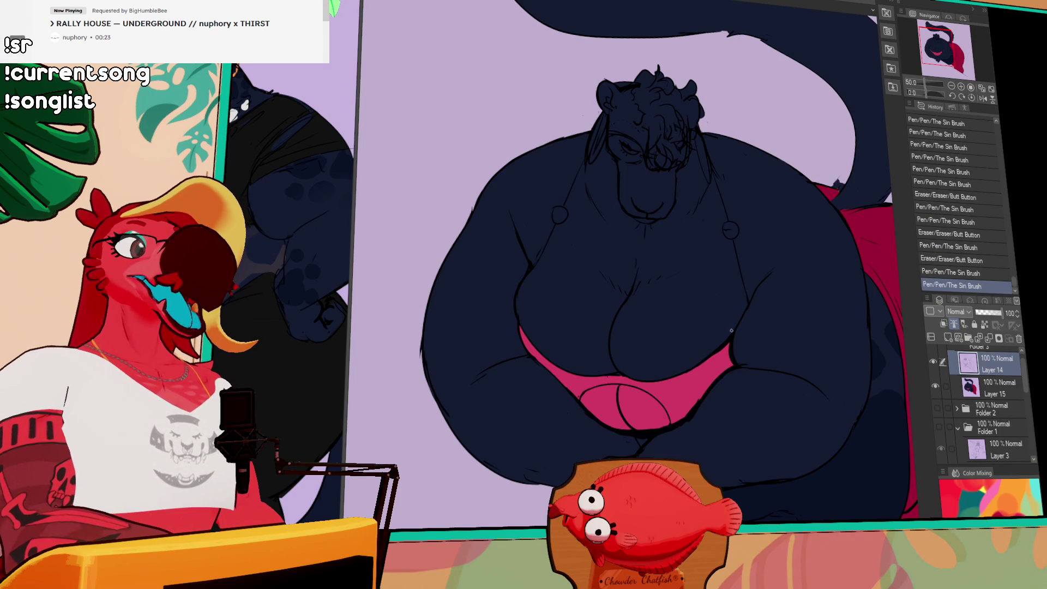
# Erase stray line art along the right body outline near the crimson edge and select Layer 15.
pyautogui.moveTo(757, 310); pyautogui.dragTo(753, 327)
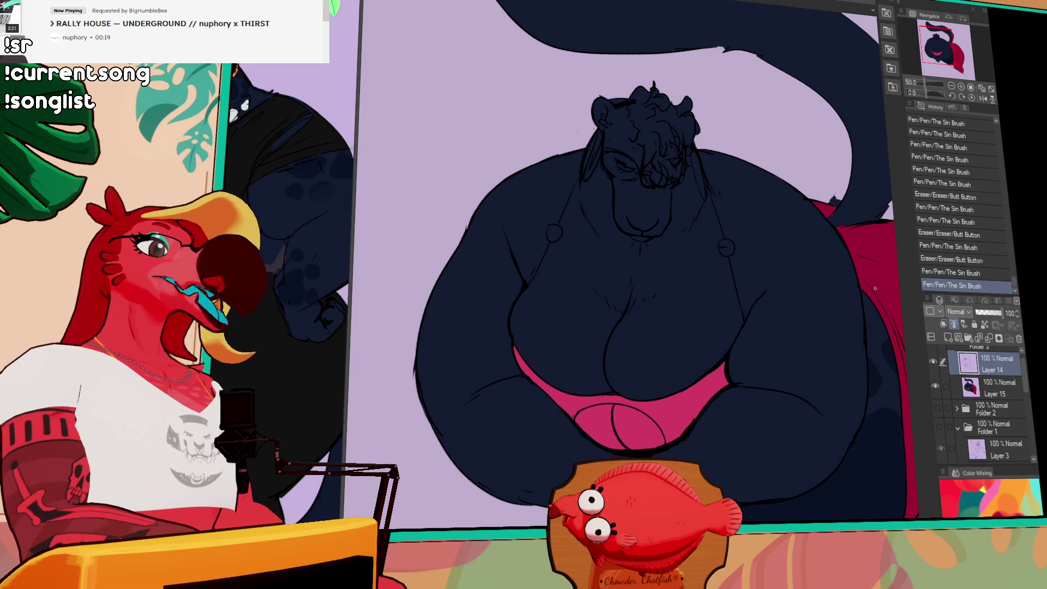
pyautogui.moveTo(856, 298); pyautogui.dragTo(847, 310)
pyautogui.moveTo(852, 272); pyautogui.dragTo(866, 275)
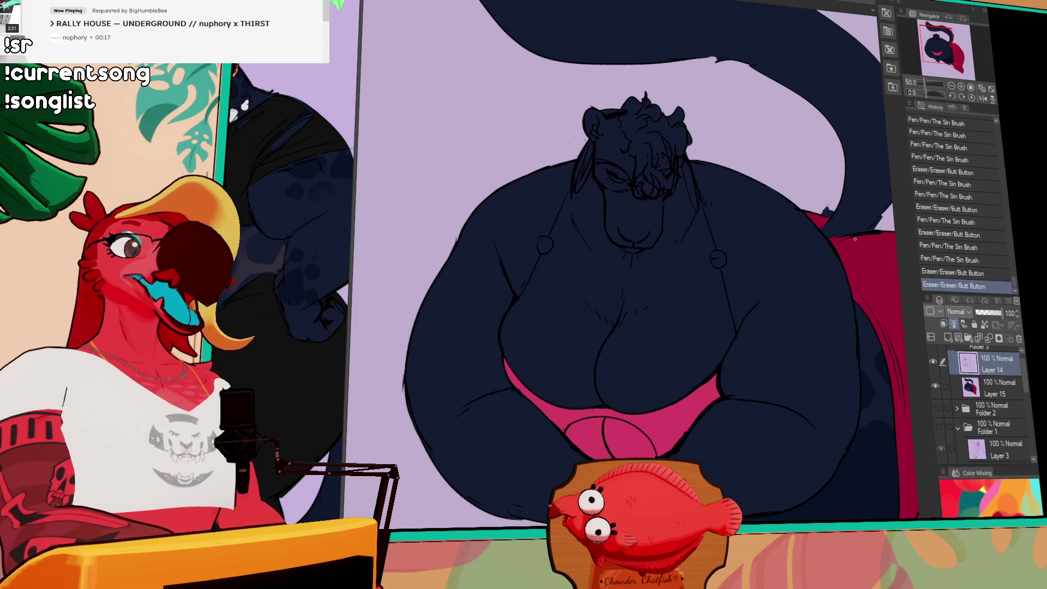
pyautogui.moveTo(835, 242); pyautogui.dragTo(866, 237)
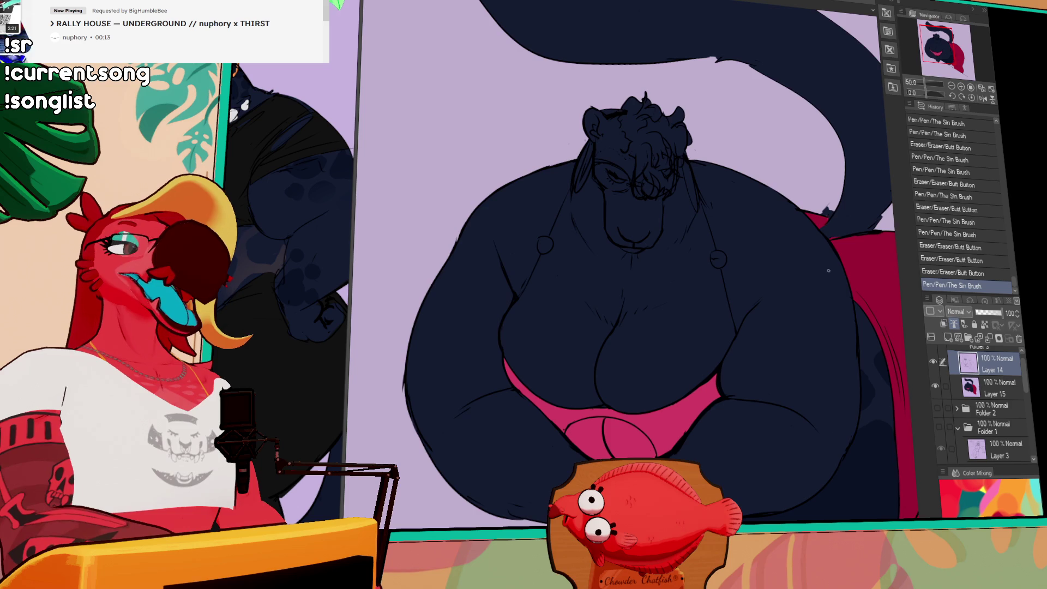
pyautogui.moveTo(768, 345); pyautogui.dragTo(782, 338)
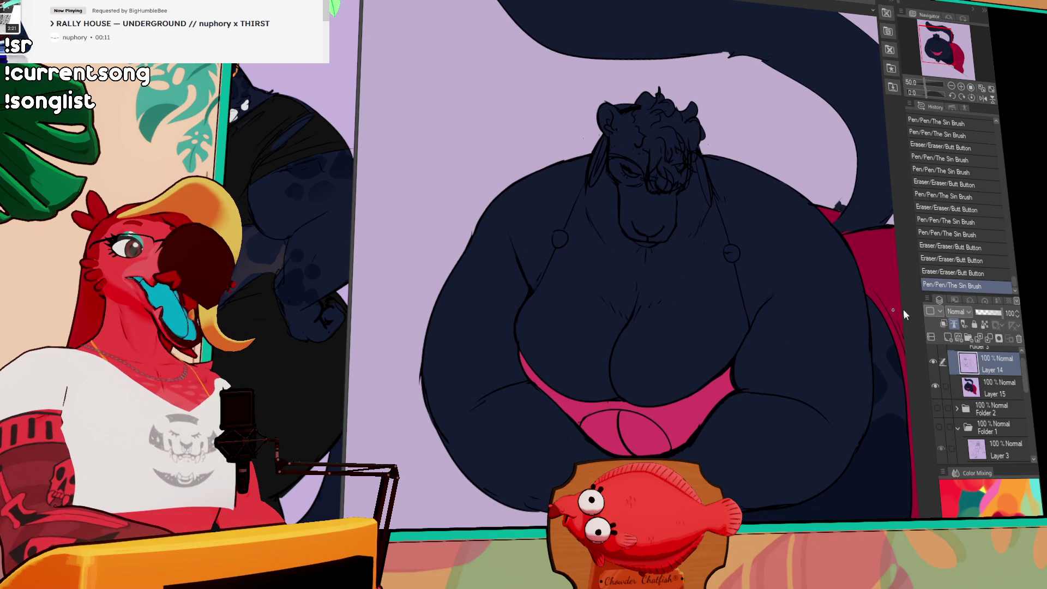
pyautogui.click(987, 389)
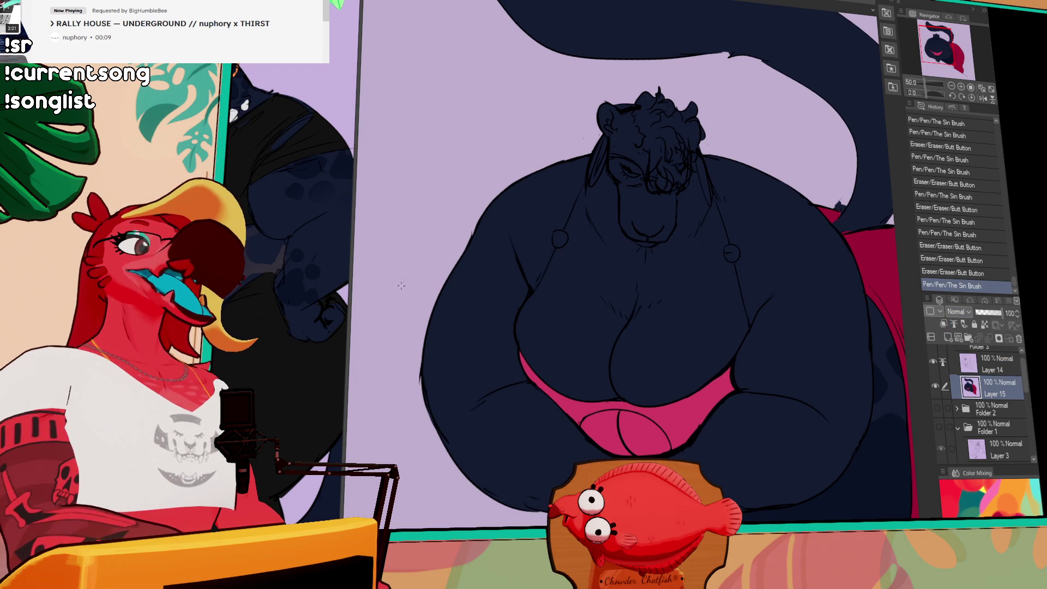
# Fill the crotch gaps around the bikini with dark navy on Layer 15.
pyautogui.hotkey('ctrl', 'Tab')
pyautogui.hotkey('ctrl', 'Tab')
pyautogui.click(605, 431)
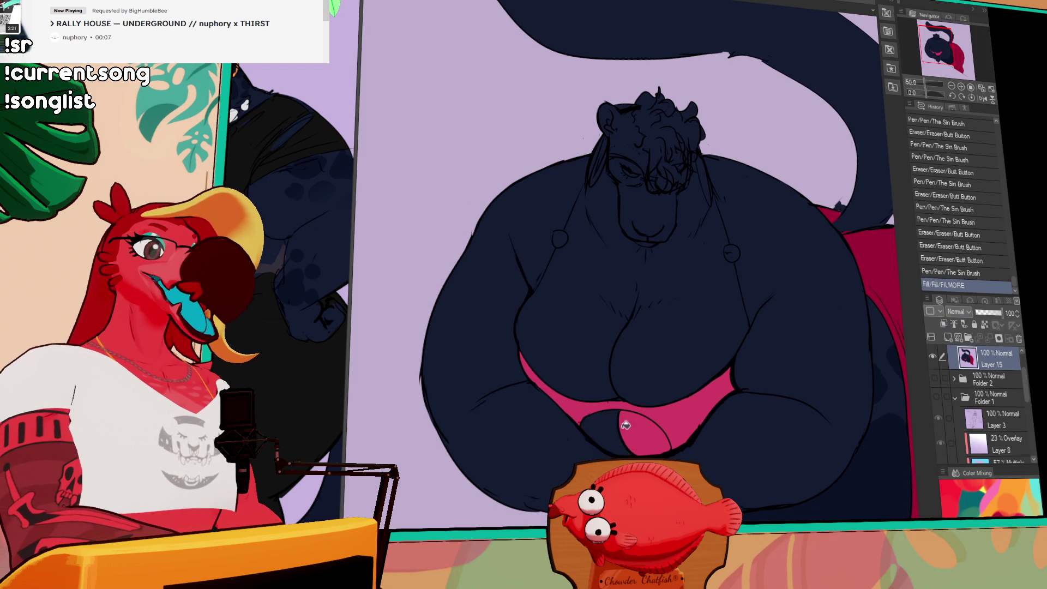
pyautogui.click(646, 433)
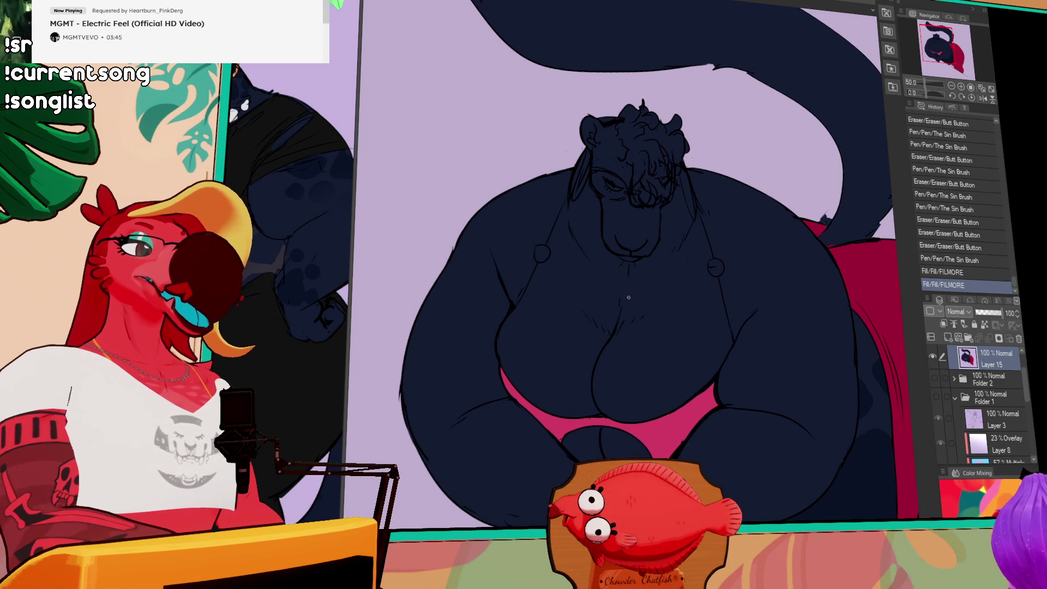
pyautogui.click(659, 254)
pyautogui.hotkey('ctrl', 'z')
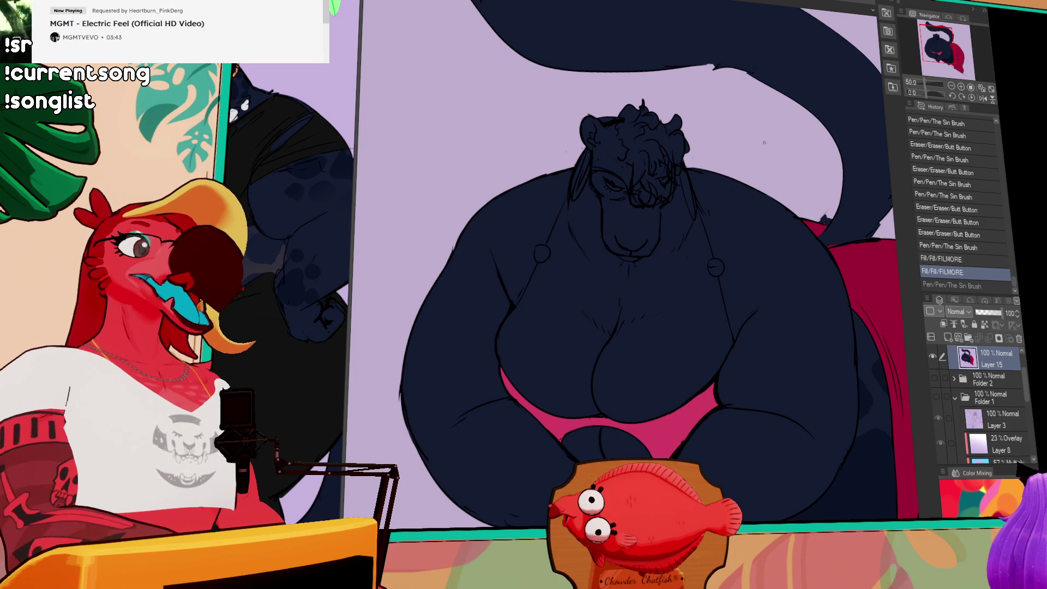
pyautogui.hotkey('ctrl', 'Tab')
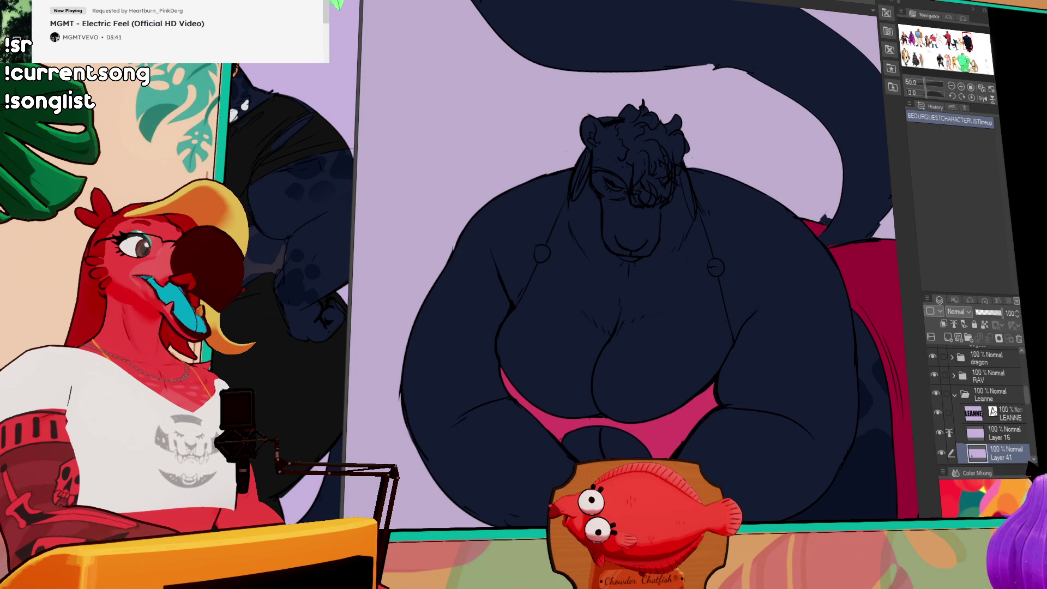
pyautogui.hotkey('ctrl', 'Tab')
# Add short pen fold marks on the chest, including inside the right nipple circle, undoing strays.
pyautogui.click(699, 239)
pyautogui.hotkey('ctrl', 'z')
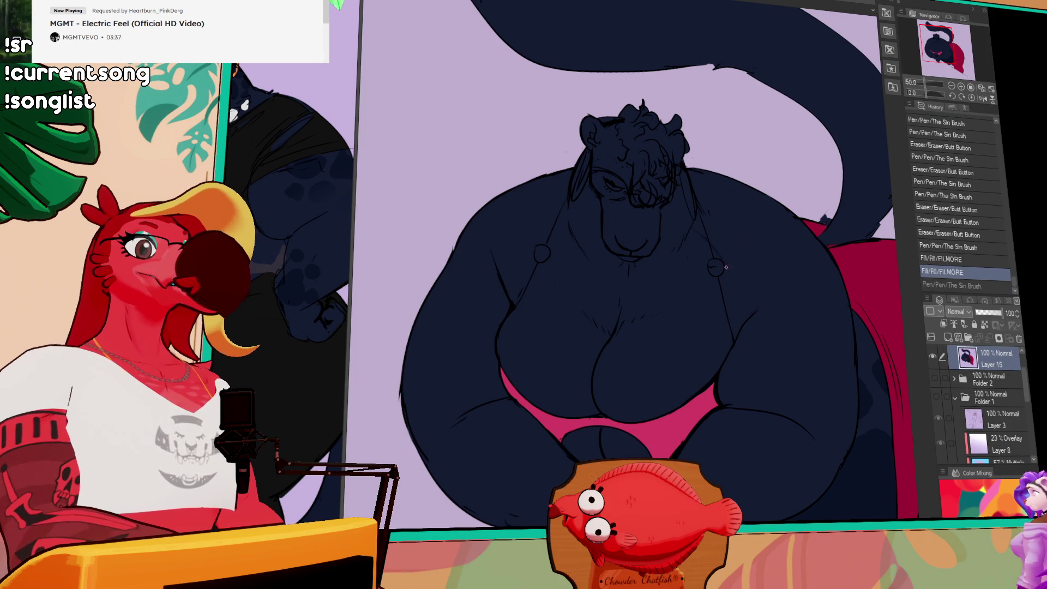
pyautogui.moveTo(730, 285); pyautogui.dragTo(730, 298)
pyautogui.hotkey('ctrl', 'z')
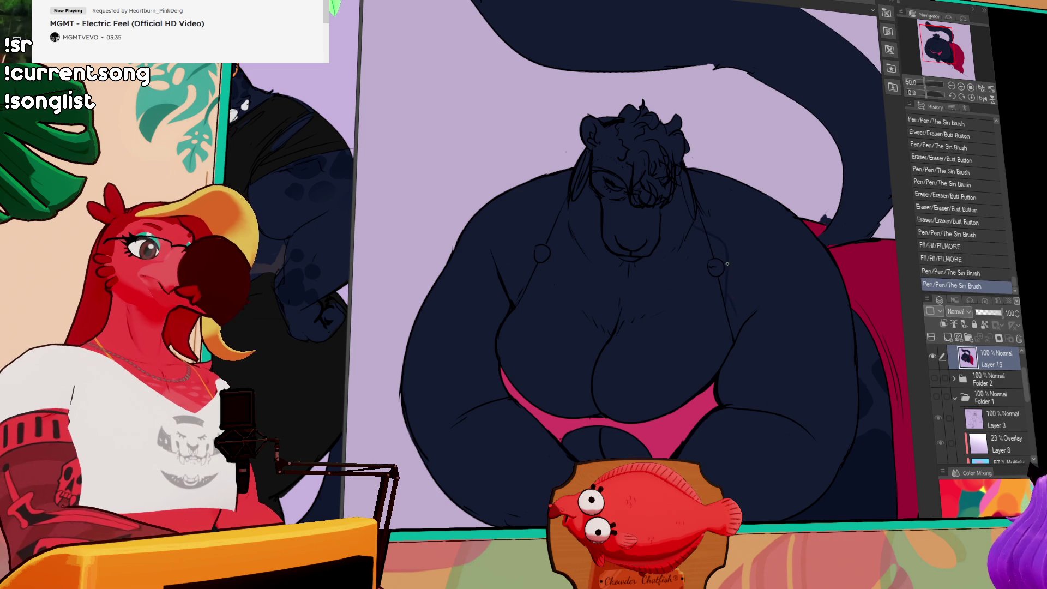
pyautogui.click(693, 219)
pyautogui.hotkey('ctrl', 'z')
pyautogui.moveTo(712, 267); pyautogui.dragTo(726, 287)
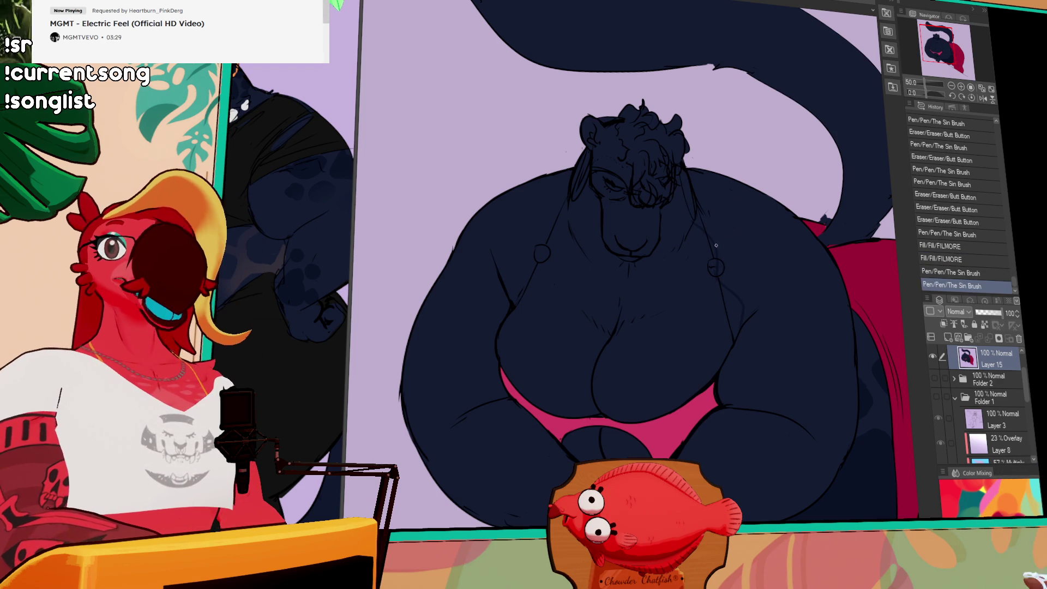
pyautogui.moveTo(720, 267); pyautogui.dragTo(720, 288)
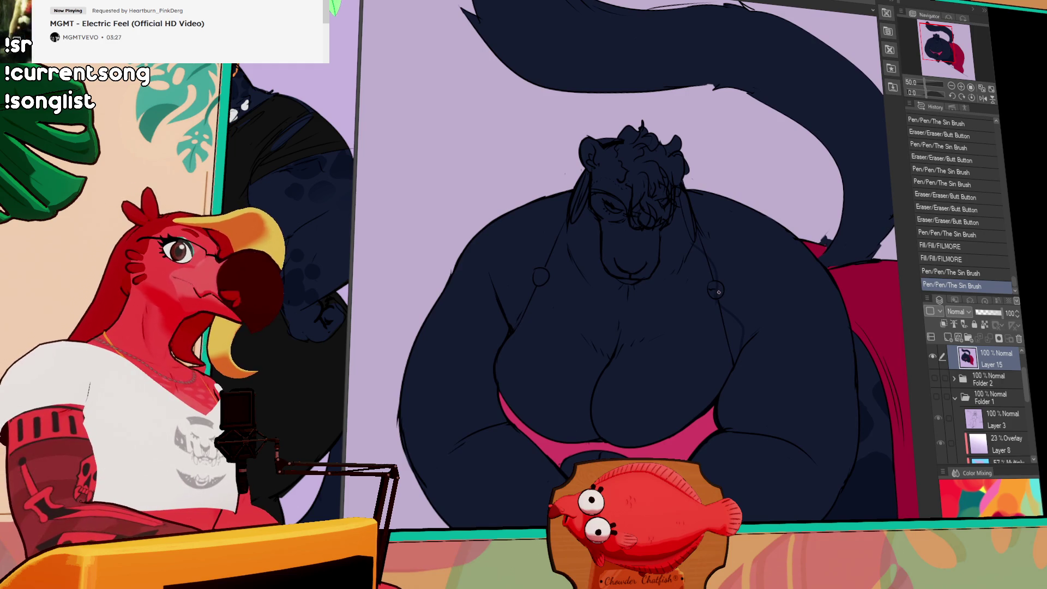
pyautogui.hotkey('ctrl', 'z')
pyautogui.hotkey('ctrl', 'z')
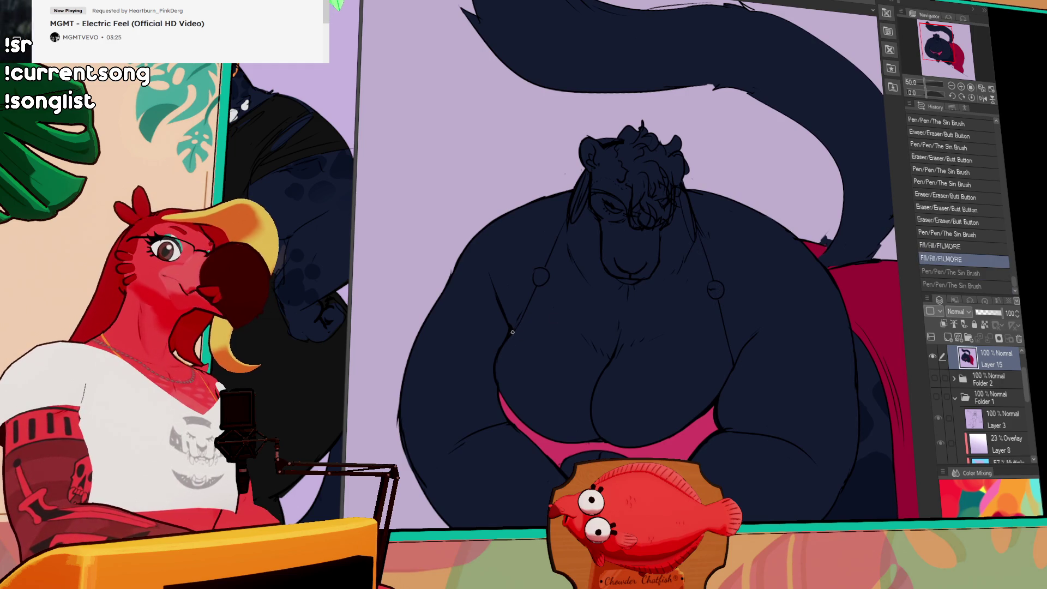
pyautogui.moveTo(548, 303); pyautogui.dragTo(589, 318)
# Outline spot shapes on the chest and fill three spots with darker navy.
pyautogui.moveTo(607, 358)
pyautogui.mouseDown()
pyautogui.moveTo(655, 331)
pyautogui.moveTo(684, 338)
pyautogui.moveTo(710, 321)
pyautogui.moveTo(740, 347)
pyautogui.moveTo(663, 342)
pyautogui.mouseUp()
pyautogui.hotkey('ctrl', 'z')
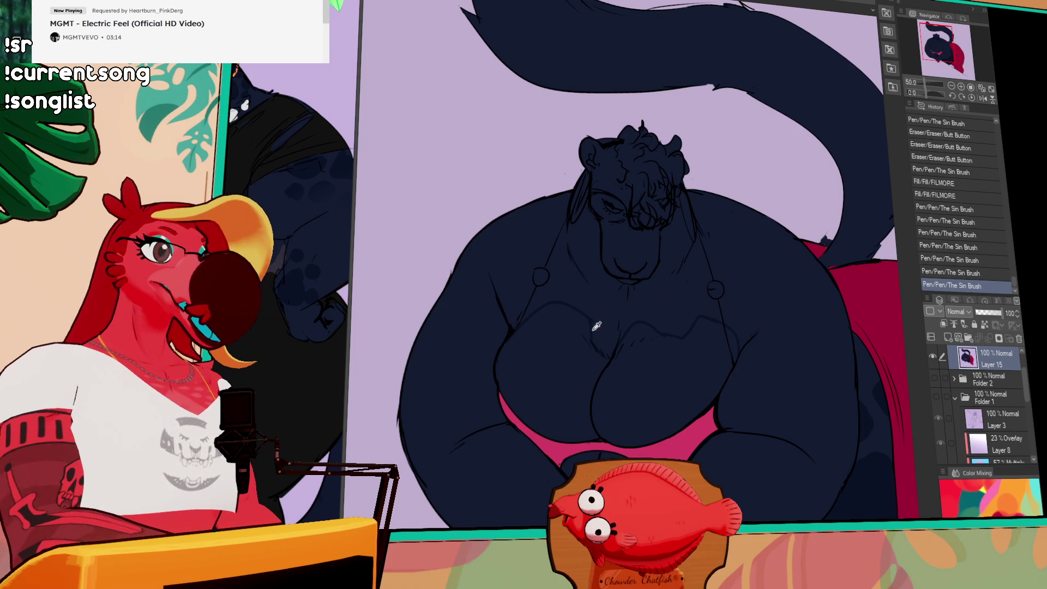
pyautogui.moveTo(590, 310); pyautogui.dragTo(591, 322)
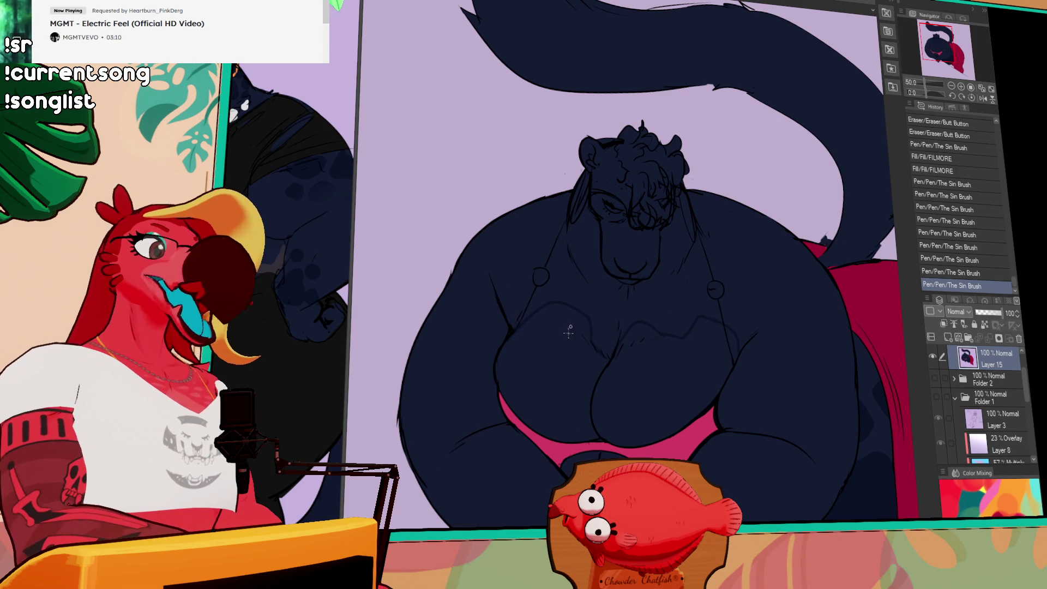
pyautogui.click(569, 331)
pyautogui.click(577, 407)
pyautogui.click(655, 349)
# Outline more chest spots, close their gaps, and fill the two new spots dark.
pyautogui.moveTo(589, 320); pyautogui.dragTo(591, 308)
pyautogui.moveTo(589, 286); pyautogui.dragTo(587, 240)
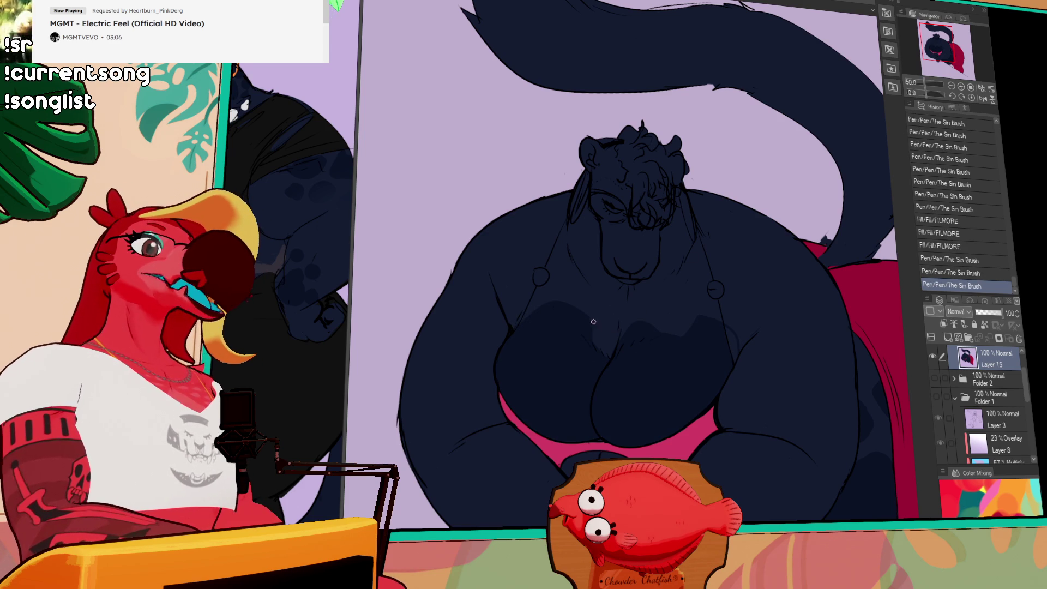
pyautogui.moveTo(593, 322); pyautogui.dragTo(593, 369)
pyautogui.click(587, 460)
pyautogui.click(630, 334)
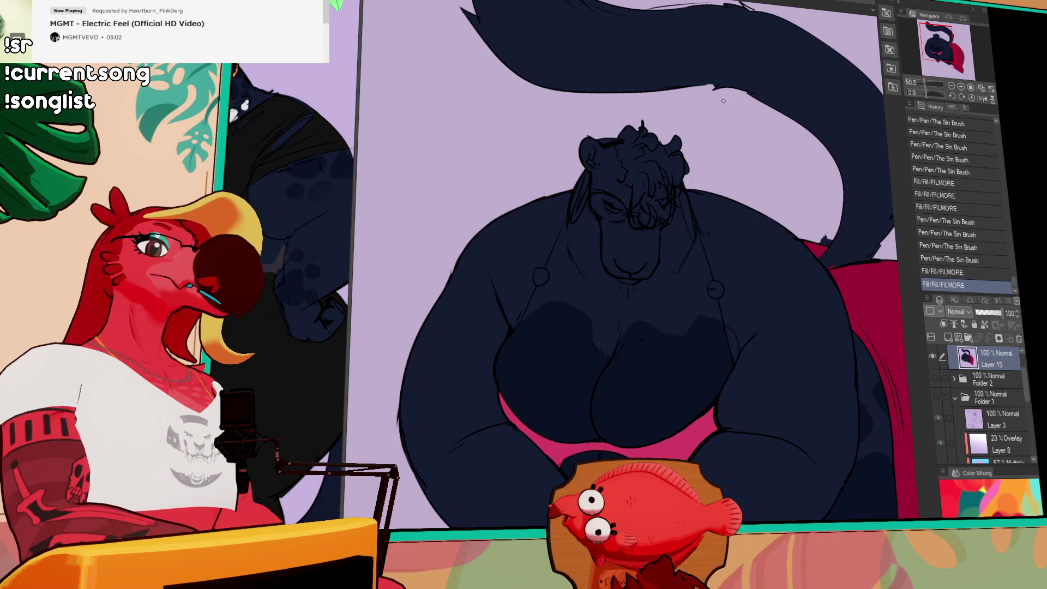
# Try further spot outlines on and left of the chest, undo them, and add a small shading stroke.
pyautogui.moveTo(600, 309); pyautogui.dragTo(605, 318)
pyautogui.hotkey('ctrl', 'z')
pyautogui.hotkey('ctrl', 'z')
pyautogui.hotkey('ctrl', 'z')
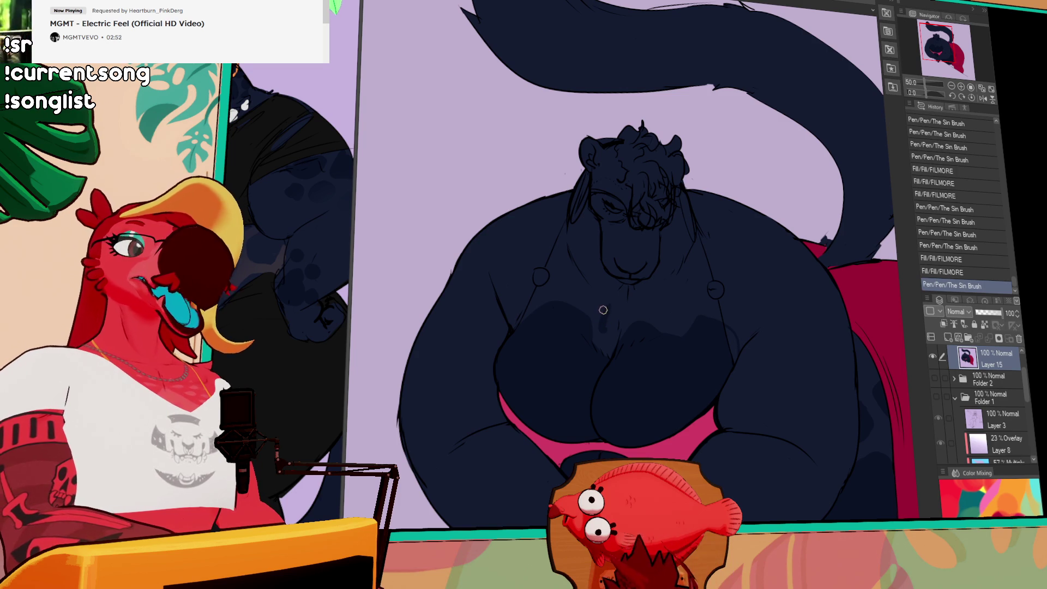
pyautogui.hotkey('ctrl', 'z')
pyautogui.moveTo(607, 325); pyautogui.dragTo(605, 315)
pyautogui.hotkey('ctrl', 'z')
pyautogui.moveTo(537, 288)
pyautogui.mouseDown()
pyautogui.moveTo(551, 275)
pyautogui.moveTo(518, 269)
pyautogui.mouseUp()
pyautogui.hotkey('ctrl', 'z')
pyautogui.hotkey('ctrl', 'z')
pyautogui.moveTo(520, 305)
pyautogui.mouseDown()
pyautogui.moveTo(530, 268)
pyautogui.moveTo(516, 273)
pyautogui.moveTo(545, 266)
pyautogui.moveTo(520, 262)
pyautogui.moveTo(549, 274)
pyautogui.moveTo(520, 259)
pyautogui.moveTo(527, 237)
pyautogui.moveTo(544, 255)
pyautogui.mouseUp()
pyautogui.hotkey('ctrl', 'z')
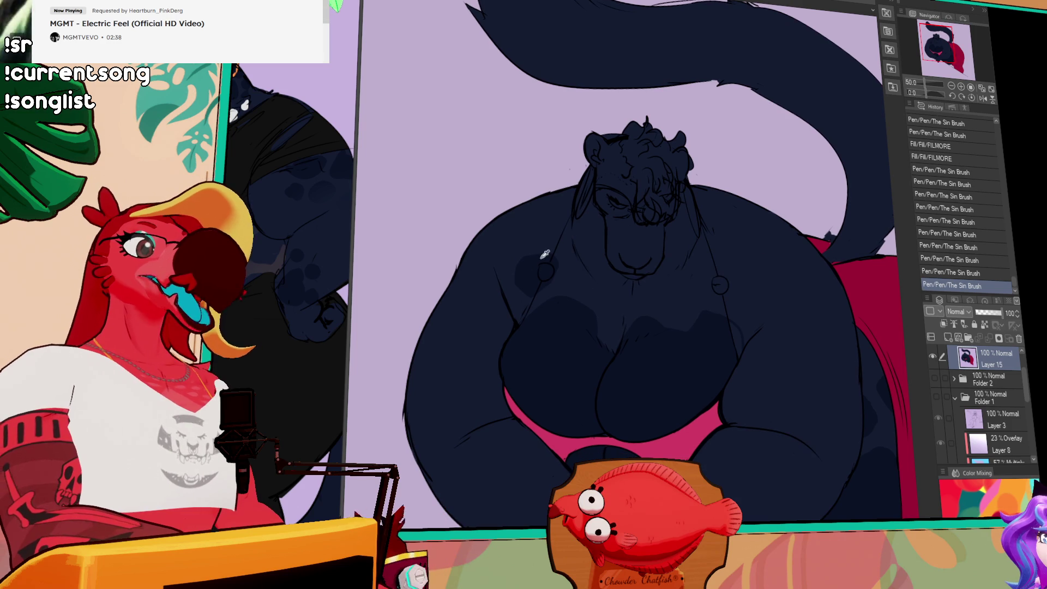
pyautogui.moveTo(579, 286)
pyautogui.mouseDown()
pyautogui.moveTo(586, 261)
pyautogui.moveTo(592, 275)
pyautogui.mouseUp()
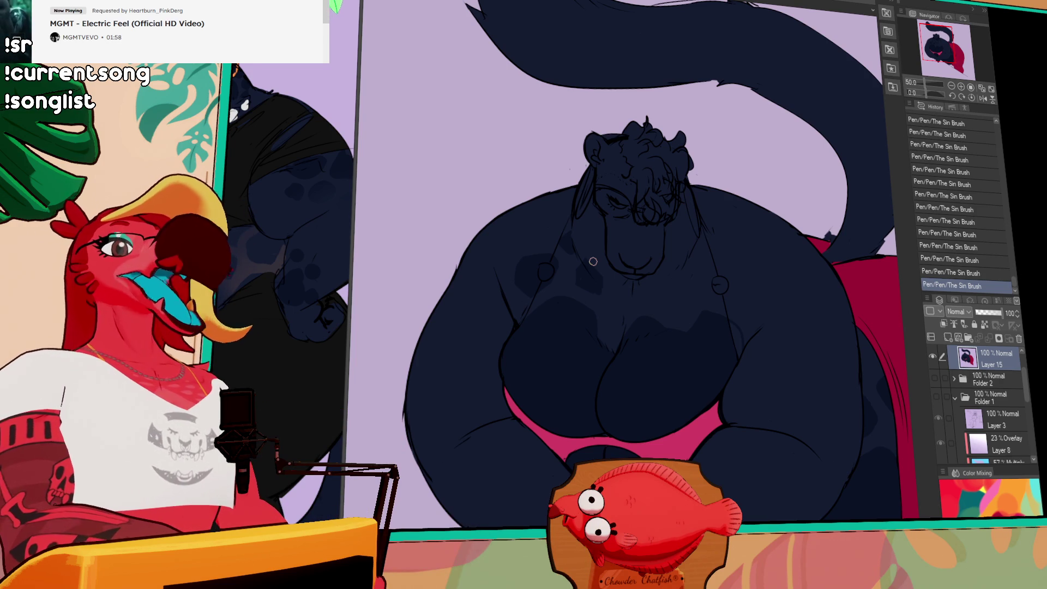
# Add darker spot and shading strokes on the body, comparing the last stroke before keeping it.
pyautogui.moveTo(702, 321)
pyautogui.mouseDown()
pyautogui.moveTo(689, 322)
pyautogui.moveTo(741, 294)
pyautogui.mouseUp()
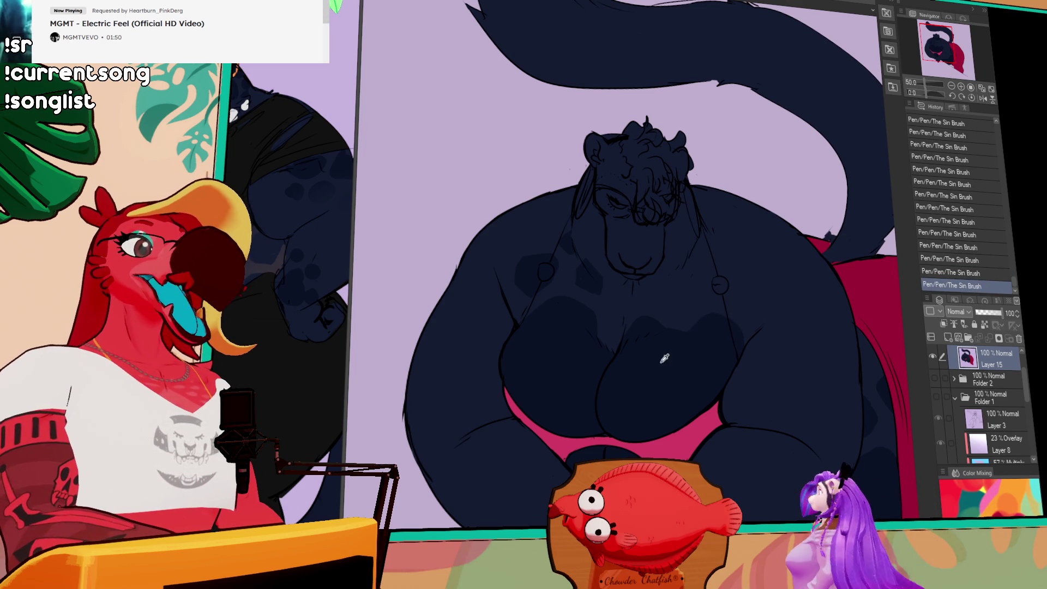
pyautogui.hotkey('ctrl', 'z')
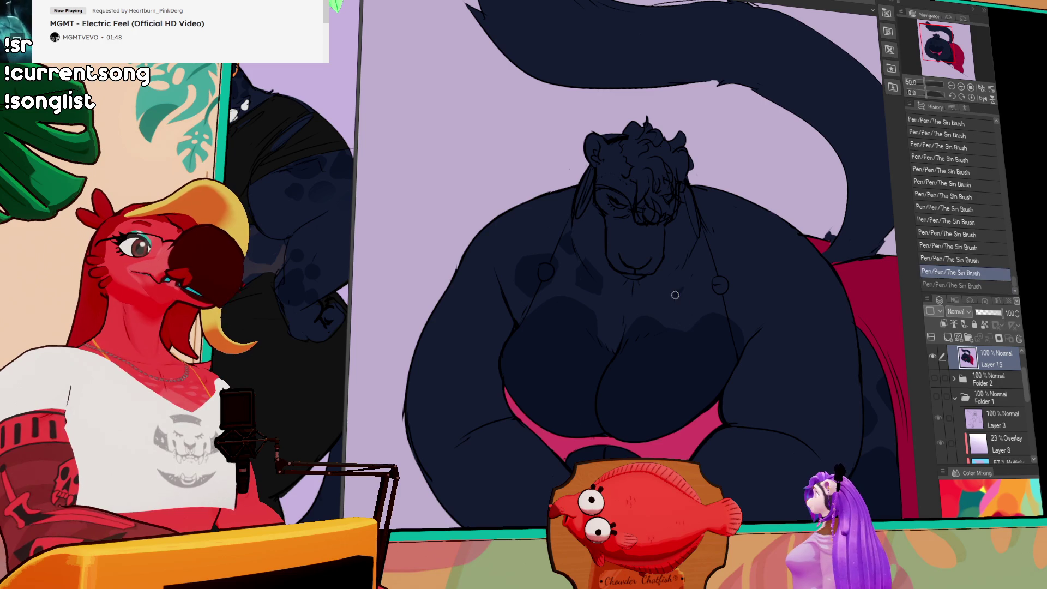
pyautogui.moveTo(675, 295); pyautogui.dragTo(687, 297)
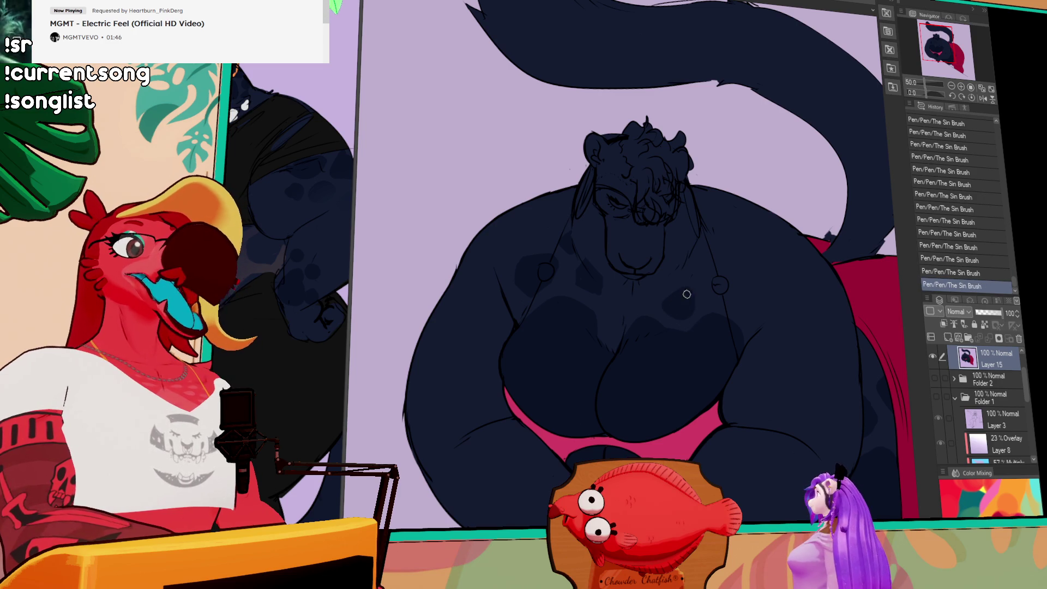
pyautogui.moveTo(669, 300)
pyautogui.mouseDown()
pyautogui.moveTo(682, 288)
pyautogui.moveTo(649, 292)
pyautogui.moveTo(657, 289)
pyautogui.mouseUp()
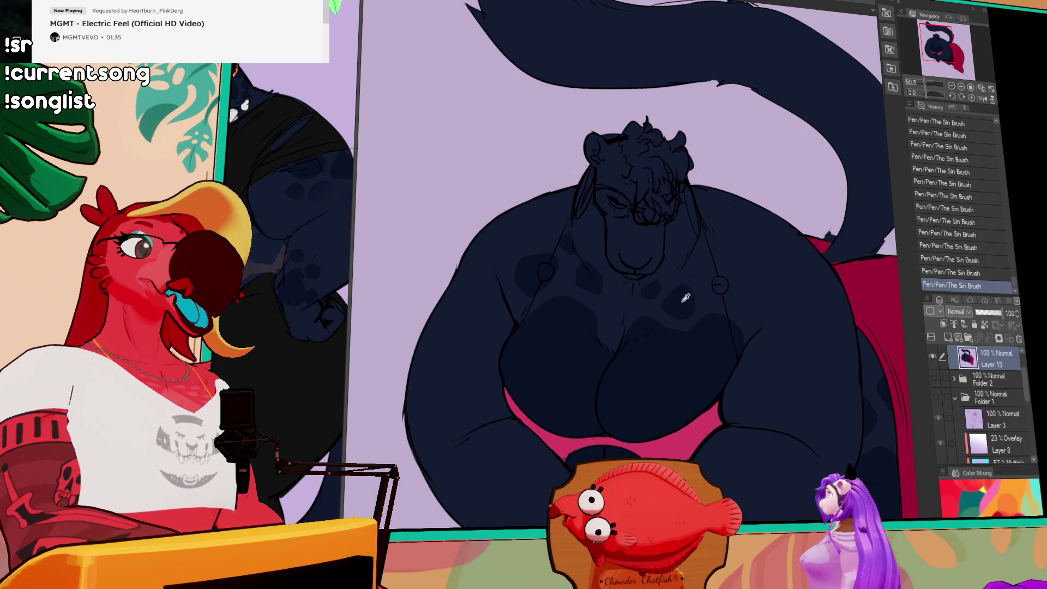
pyautogui.hotkey('ctrl', 'z')
pyautogui.hotkey('ctrl', 'y')
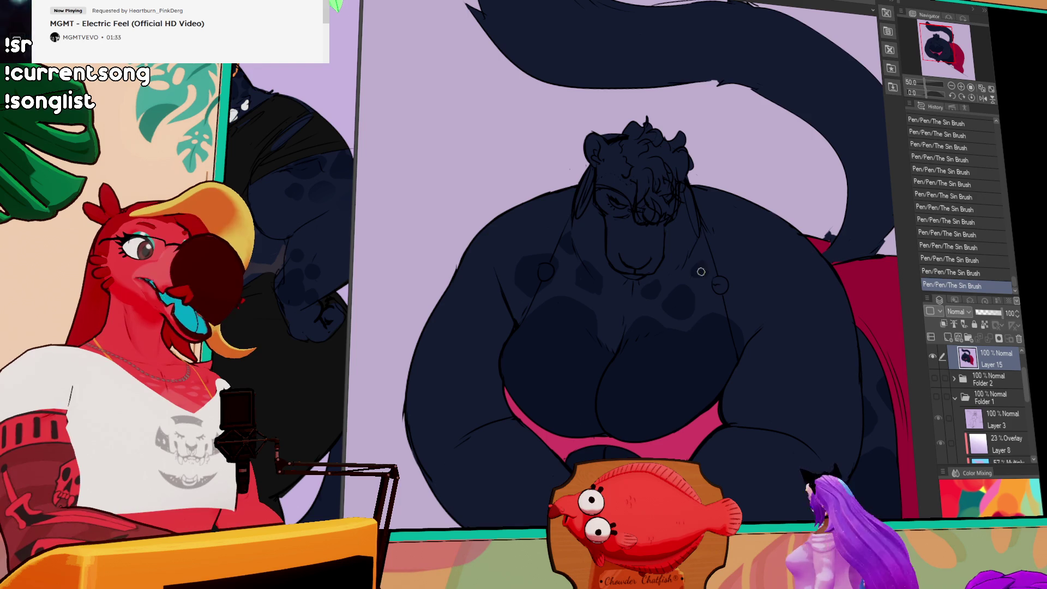
pyautogui.hotkey('ctrl', 'z')
pyautogui.hotkey('ctrl', 'y')
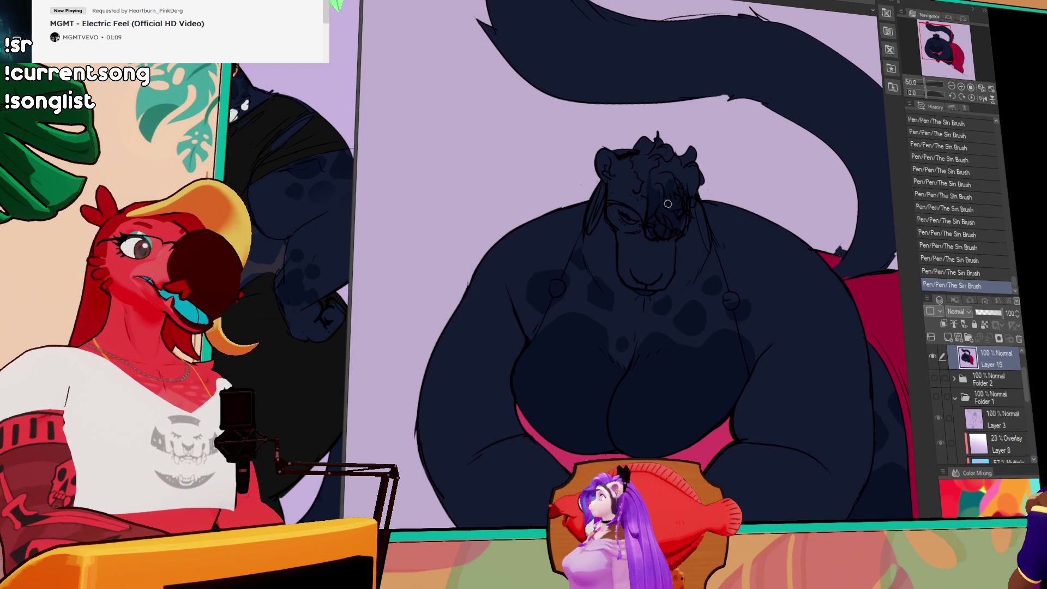
# Paint dark shading over the head and hair, toggling to compare and keeping the stroke.
pyautogui.scroll(2, 649, 202)
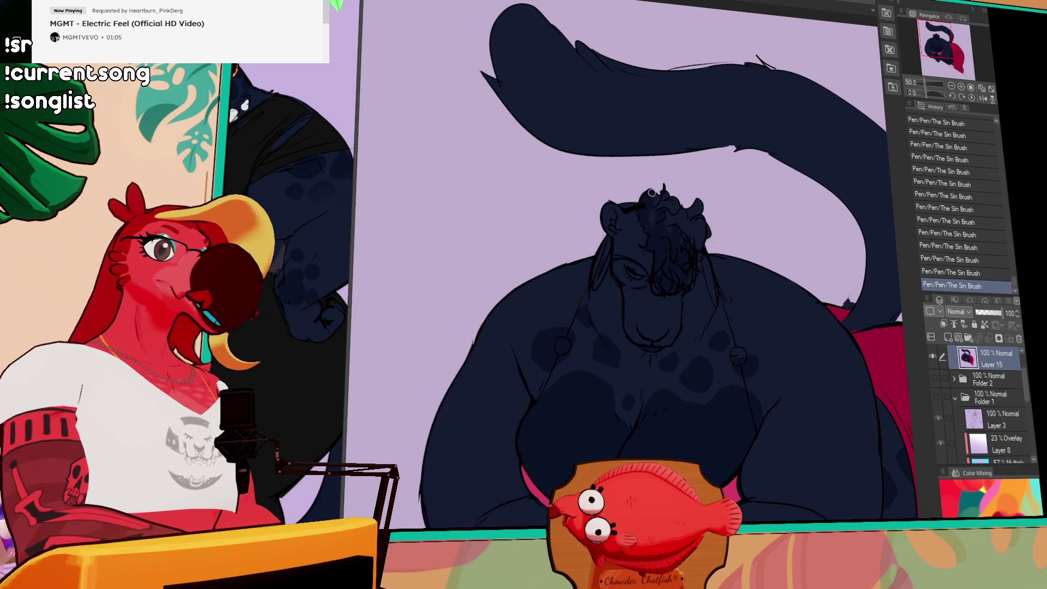
pyautogui.moveTo(689, 185)
pyautogui.mouseDown()
pyautogui.moveTo(658, 216)
pyautogui.moveTo(662, 199)
pyautogui.moveTo(673, 207)
pyautogui.mouseUp()
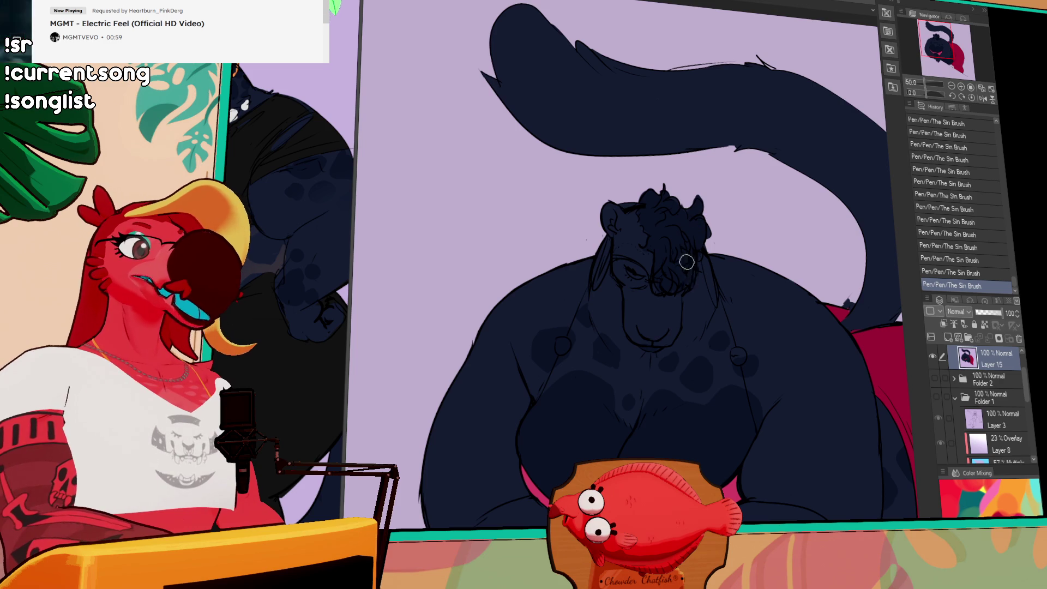
pyautogui.hotkey('ctrl', 'z')
pyautogui.hotkey('ctrl', 'y')
pyautogui.hotkey('ctrl', 'z')
pyautogui.hotkey('ctrl', 'y')
pyautogui.hotkey('ctrl', 'z')
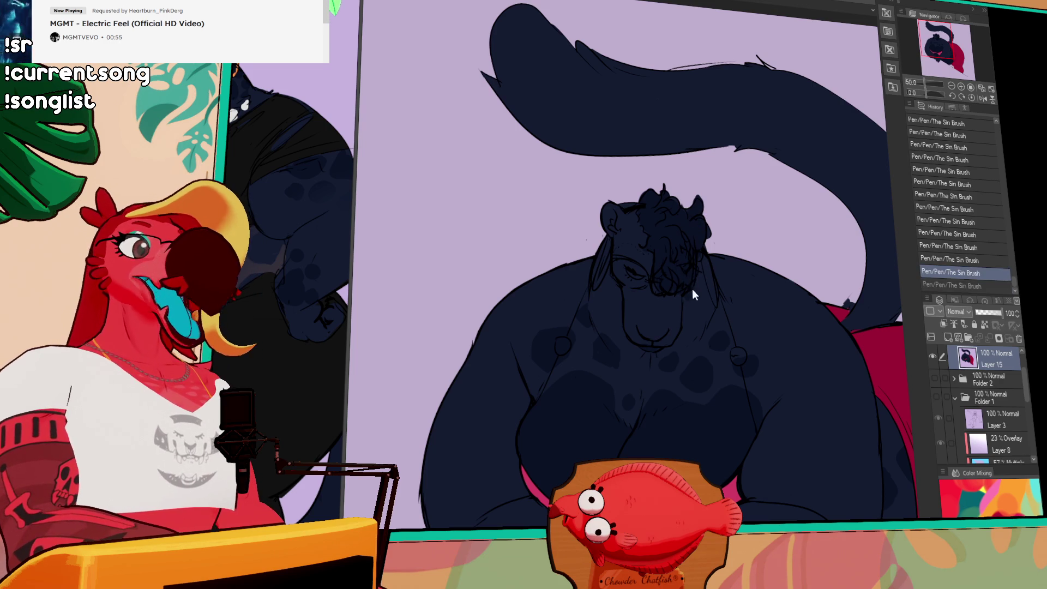
pyautogui.hotkey('ctrl', 'y')
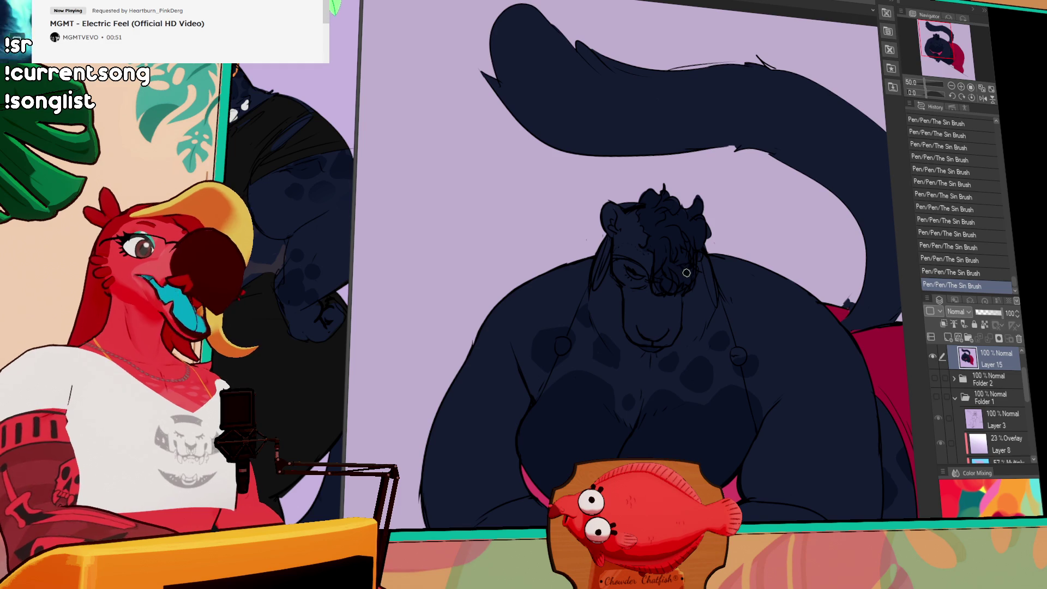
pyautogui.hotkey('ctrl', 'z')
pyautogui.hotkey('ctrl', 'y')
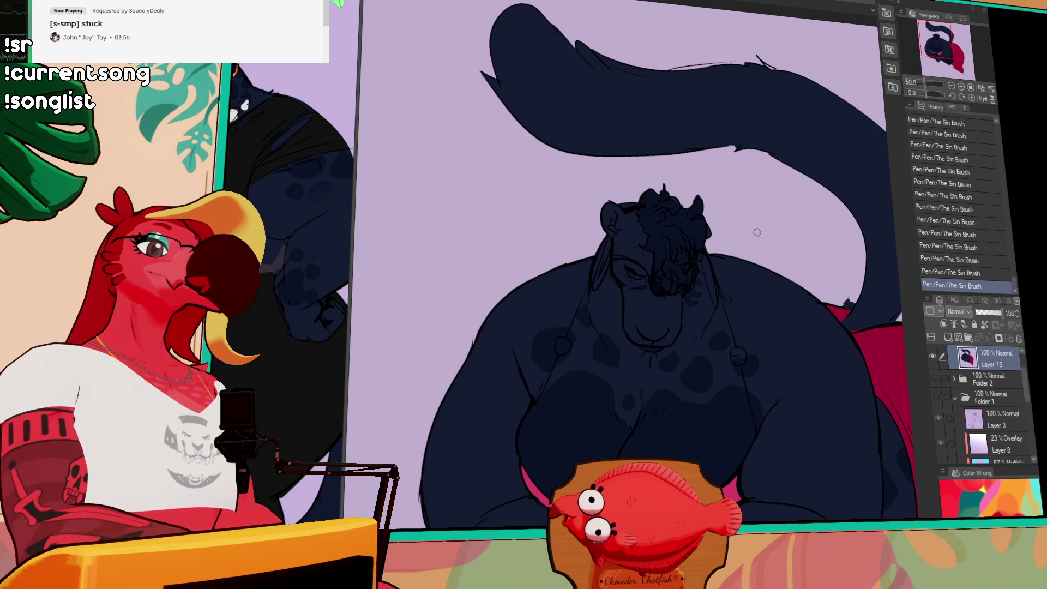
# Keep the last brush stroke after comparing, then auto-select the left arm area.
pyautogui.moveTo(818, 258); pyautogui.dragTo(775, 230)
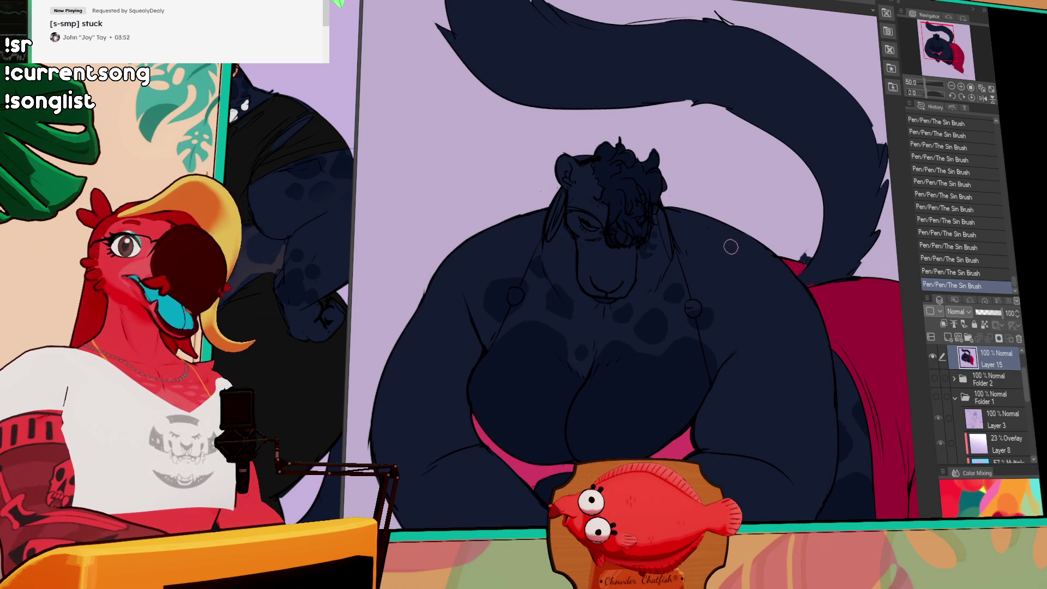
pyautogui.hotkey('ctrl', 'z')
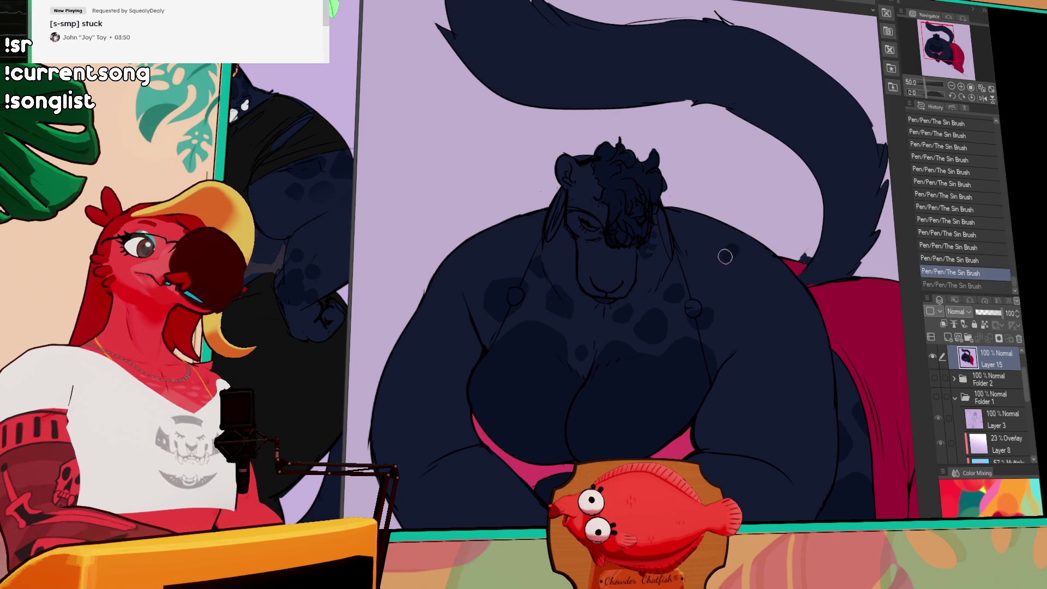
pyautogui.hotkey('ctrl', 'y')
pyautogui.hotkey('ctrl', 'z')
pyautogui.hotkey('ctrl', 'y')
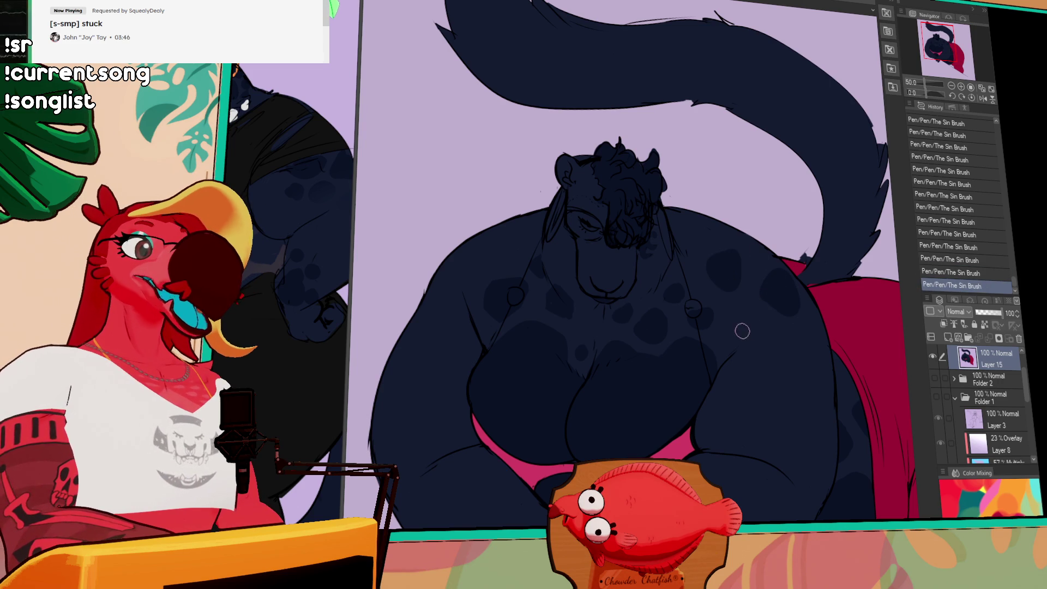
pyautogui.hotkey('ctrl', 'z')
pyautogui.hotkey('ctrl', 'y')
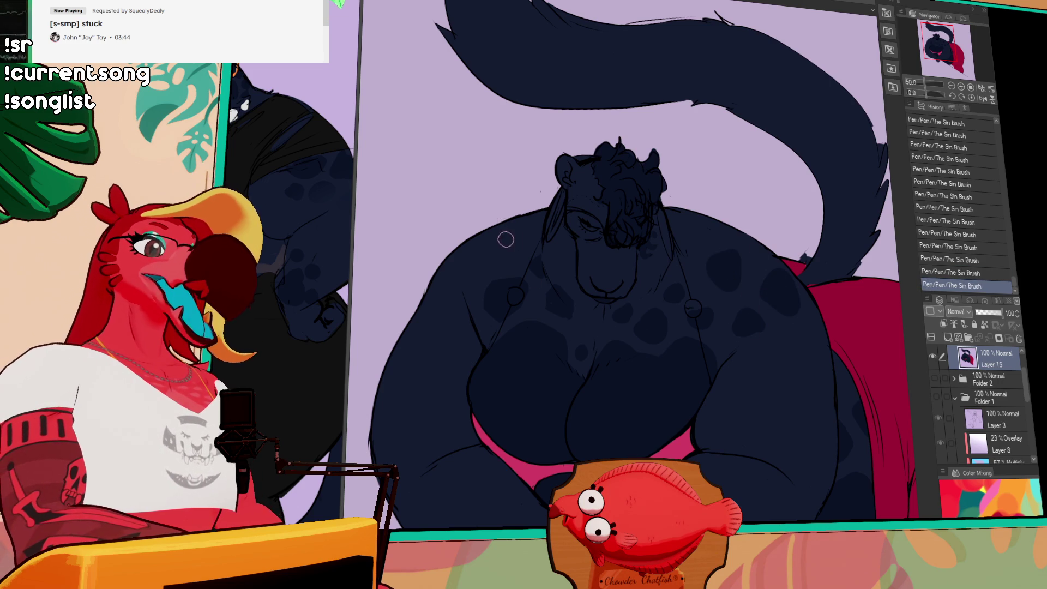
pyautogui.click(509, 227)
# Paint small strokes along the left shoulder edge inside the selection, then deselect.
pyautogui.moveTo(506, 216)
pyautogui.mouseDown()
pyautogui.moveTo(478, 233)
pyautogui.moveTo(518, 240)
pyautogui.moveTo(493, 261)
pyautogui.mouseUp()
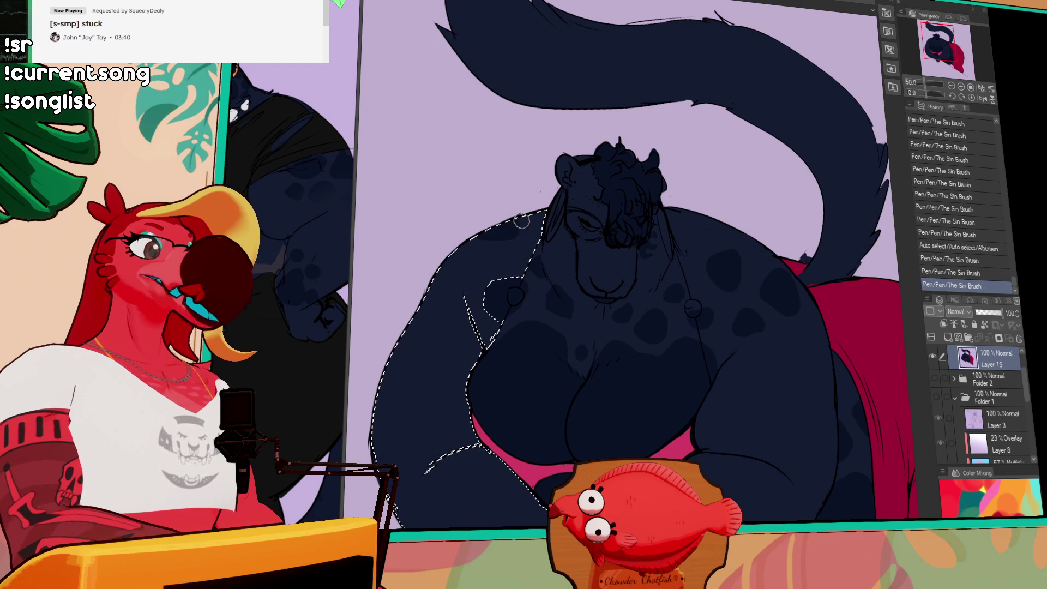
pyautogui.moveTo(554, 276)
pyautogui.mouseDown()
pyautogui.moveTo(579, 268)
pyautogui.moveTo(601, 279)
pyautogui.mouseUp()
pyautogui.hotkey('ctrl', 'd')
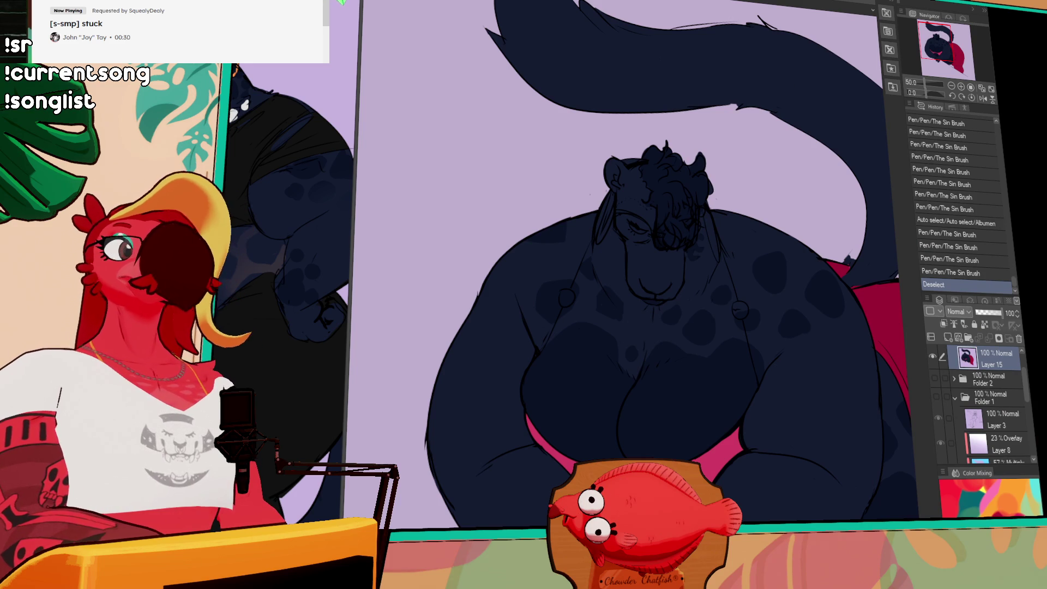
pyautogui.moveTo(876, 295); pyautogui.dragTo(866, 296)
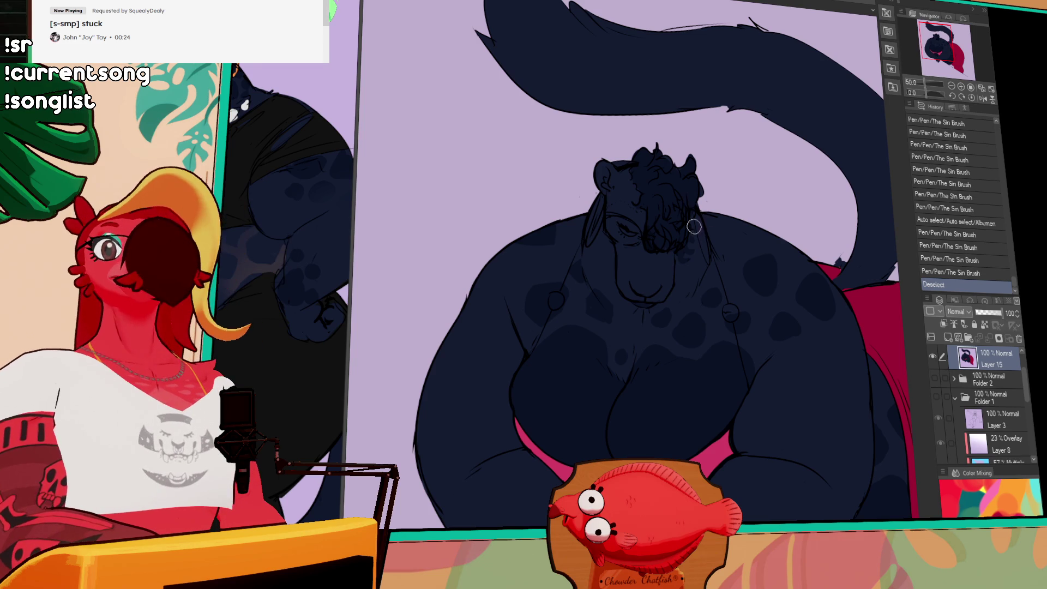
pyautogui.moveTo(862, 167); pyautogui.dragTo(852, 166)
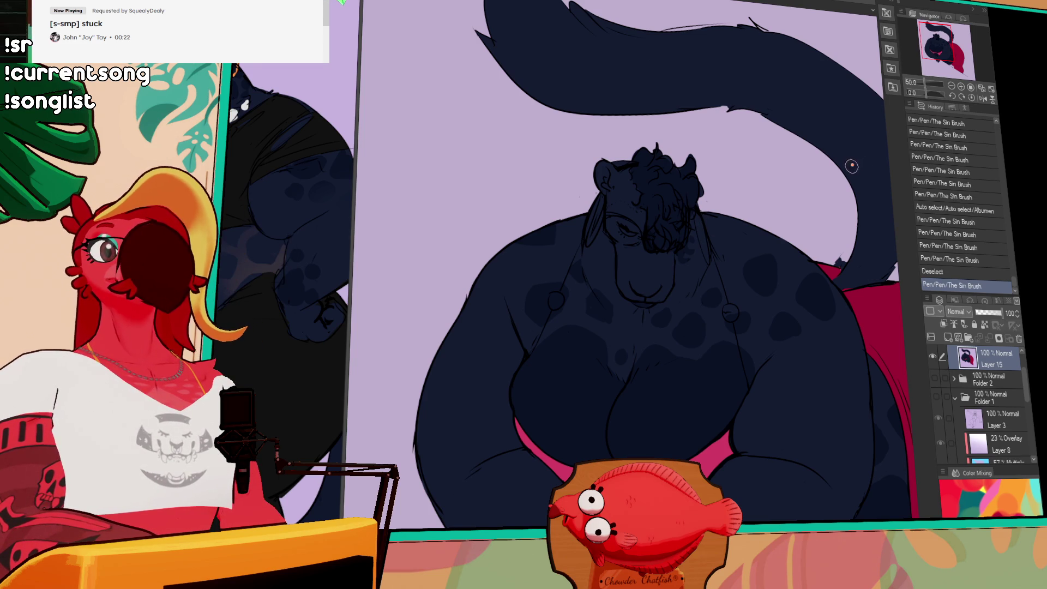
pyautogui.hotkey('ctrl', 'z')
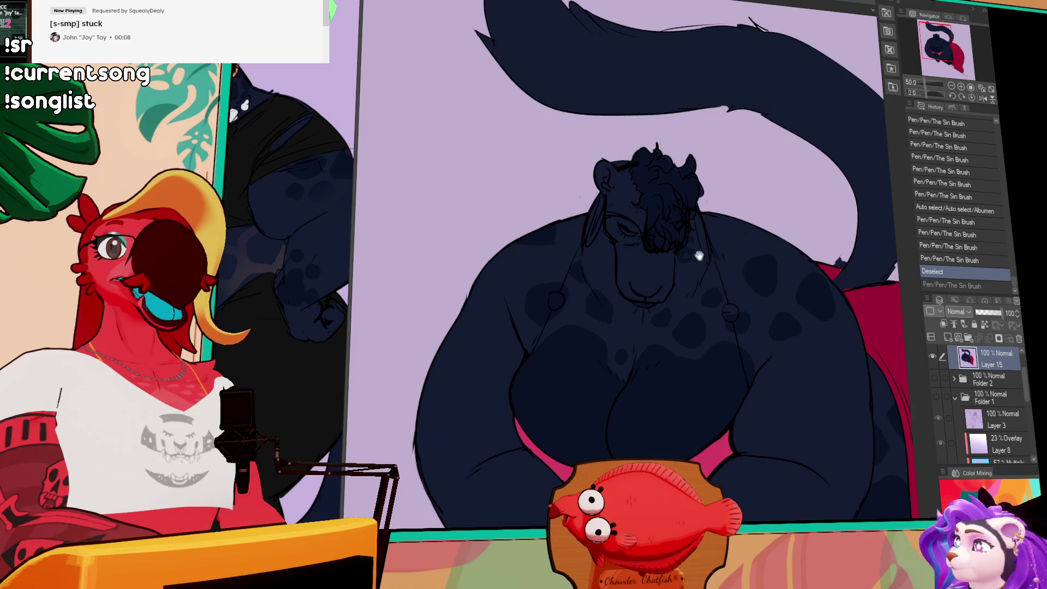
pyautogui.moveTo(699, 256); pyautogui.dragTo(704, 262)
pyautogui.moveTo(616, 200); pyautogui.dragTo(600, 247)
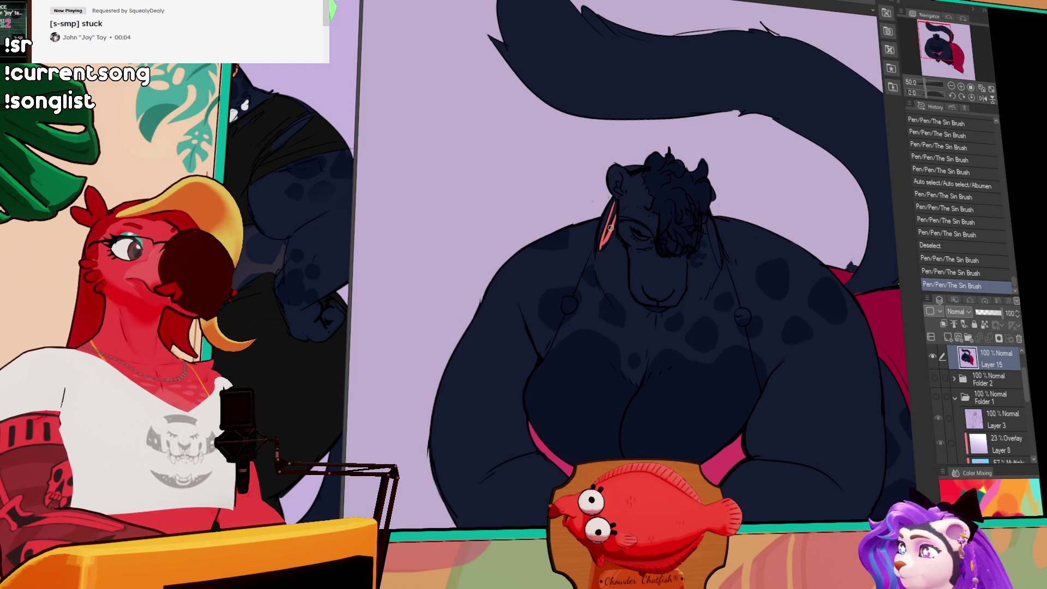
# Paint pink strips beside both sides of the face, toggling undo/redo to compare the right-side stroke.
pyautogui.moveTo(616, 202); pyautogui.dragTo(603, 246)
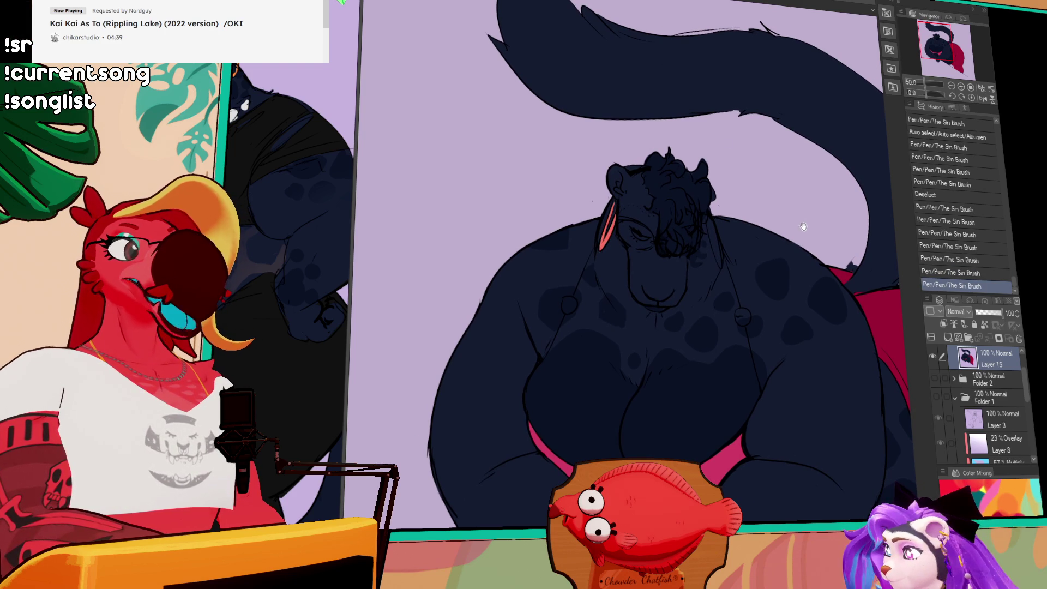
pyautogui.moveTo(708, 218); pyautogui.dragTo(718, 263)
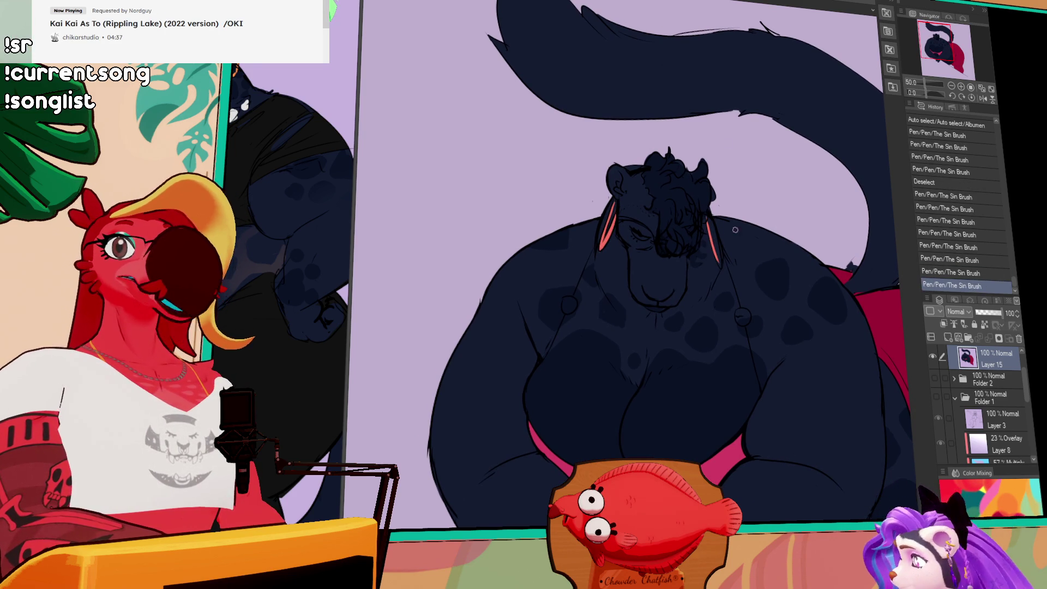
pyautogui.hotkey('ctrl', 'z')
pyautogui.moveTo(709, 218); pyautogui.dragTo(721, 268)
pyautogui.hotkey('ctrl', 'z')
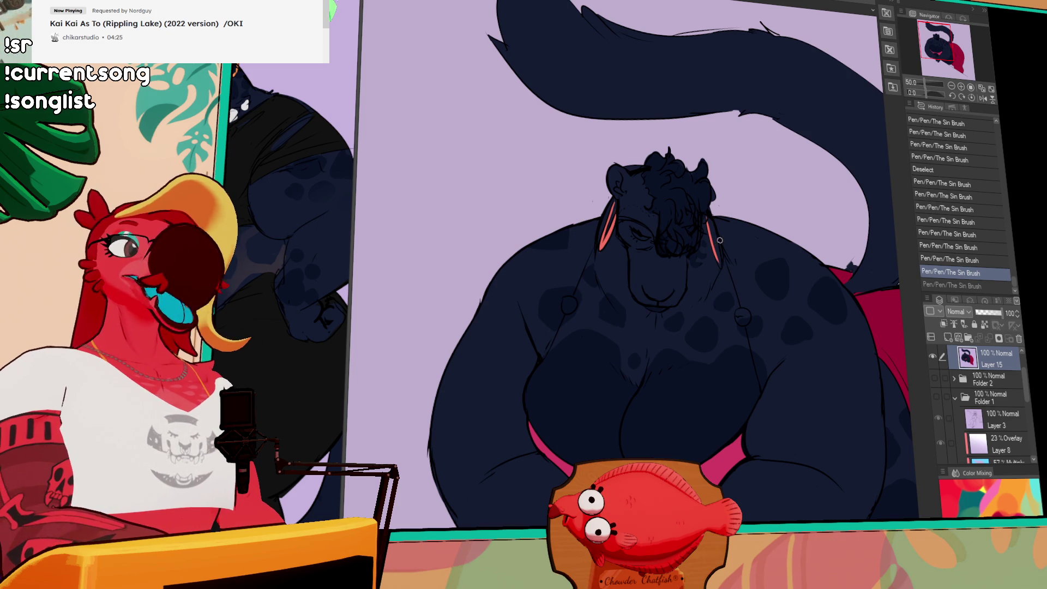
pyautogui.hotkey('ctrl', 'y')
pyautogui.hotkey('ctrl', 'z')
pyautogui.hotkey('ctrl', 'y')
pyautogui.hotkey('ctrl', 'z')
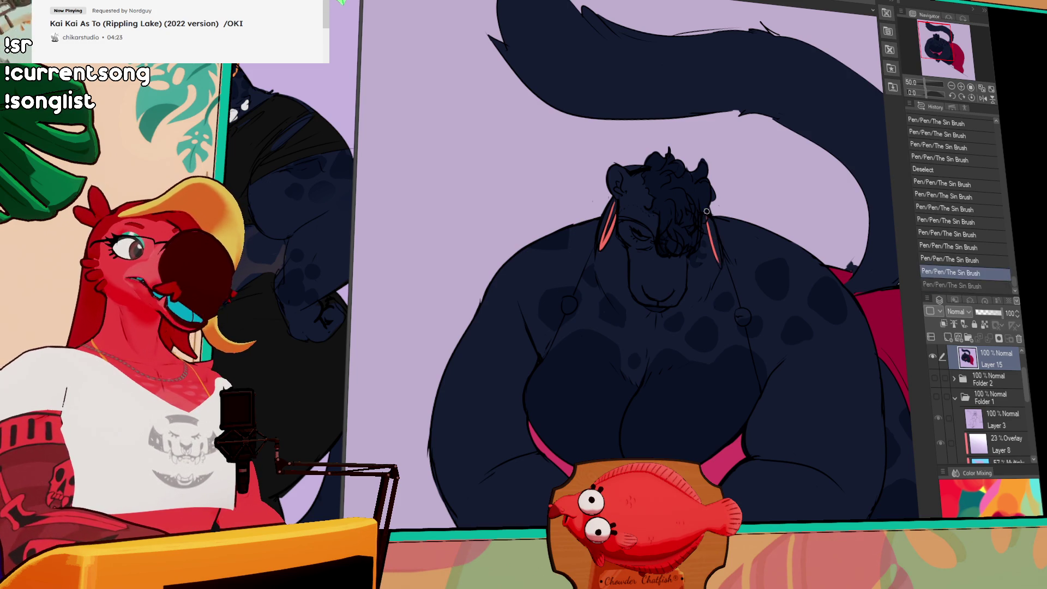
# Keep the right-side pink strip and add small pink strokes near the right ear.
pyautogui.hotkey('ctrl', 'y')
pyautogui.moveTo(719, 254); pyautogui.dragTo(721, 266)
pyautogui.moveTo(707, 213); pyautogui.dragTo(716, 221)
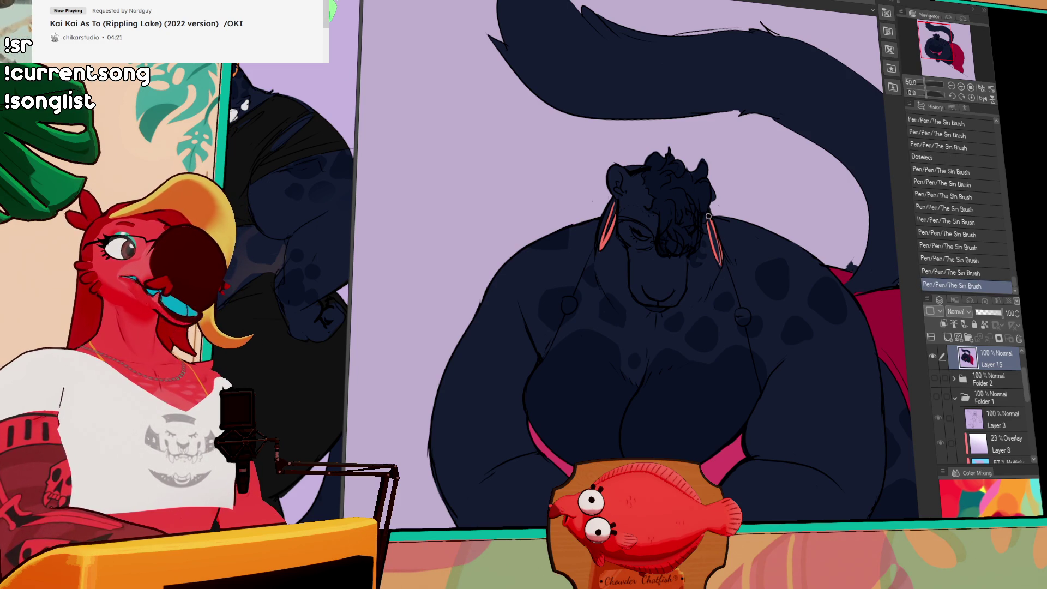
pyautogui.moveTo(719, 268); pyautogui.dragTo(724, 255)
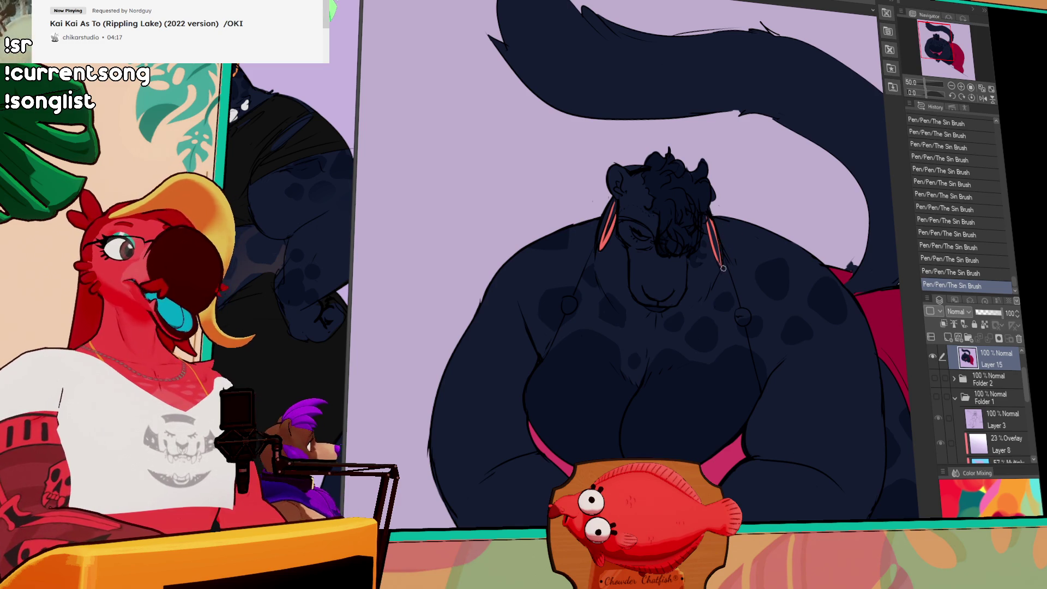
pyautogui.hotkey('ctrl', 'z')
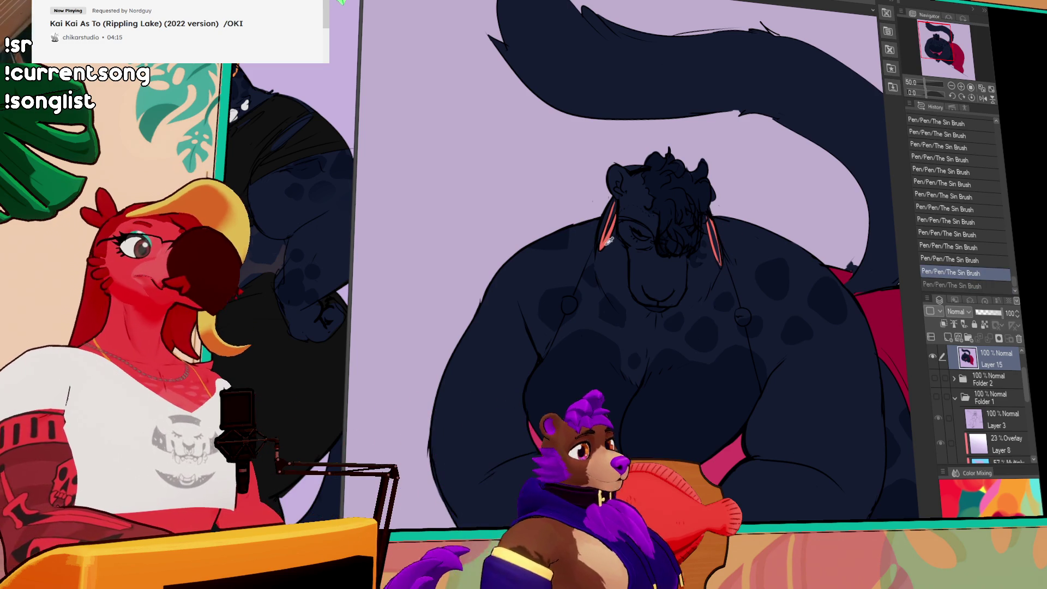
# Draw small red ring details on the chest straps.
pyautogui.scroll(-1, 724, 233)
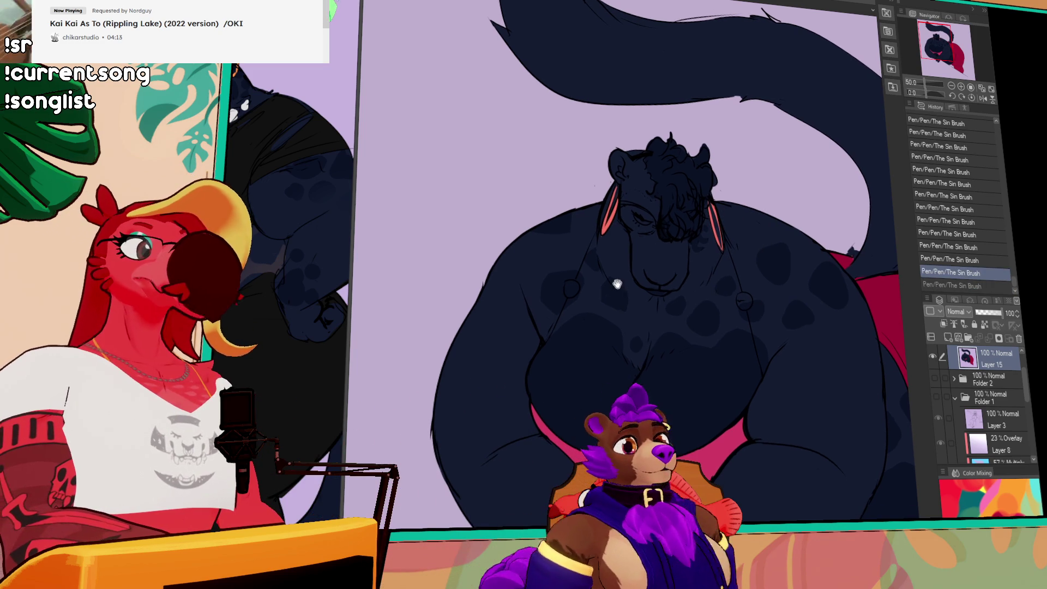
pyautogui.moveTo(570, 283); pyautogui.dragTo(574, 296)
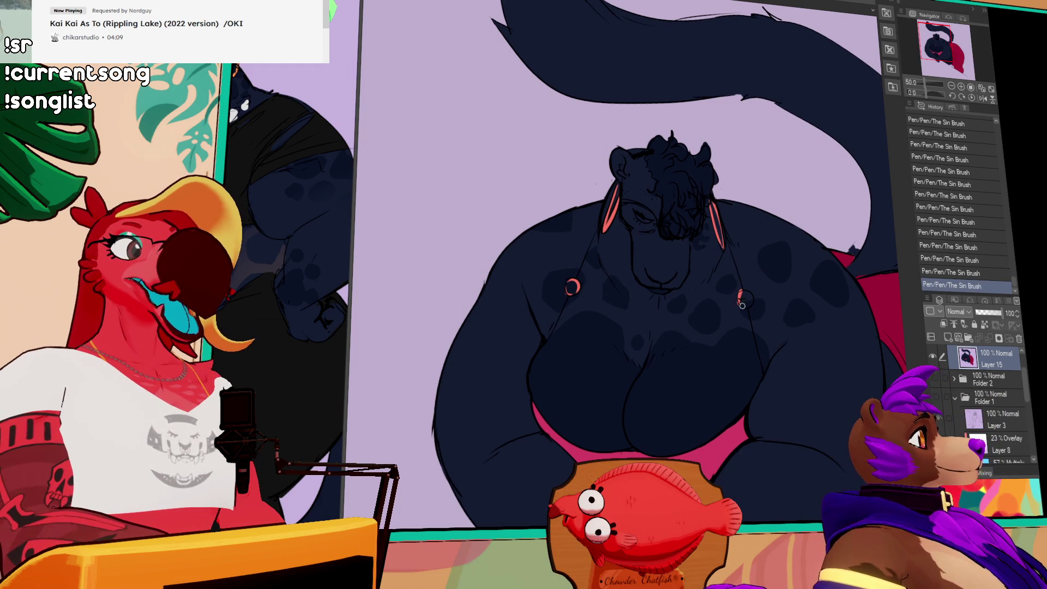
pyautogui.hotkey('ctrl', 'z')
pyautogui.moveTo(740, 293); pyautogui.dragTo(749, 293)
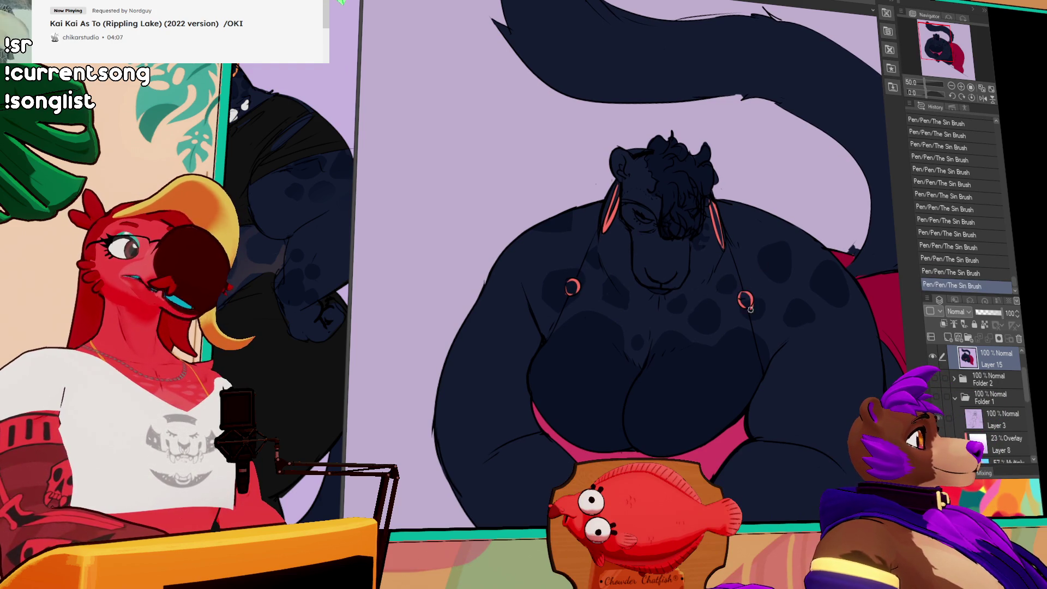
pyautogui.moveTo(837, 342)
pyautogui.mouseDown()
pyautogui.moveTo(714, 301)
pyautogui.moveTo(769, 328)
pyautogui.mouseUp()
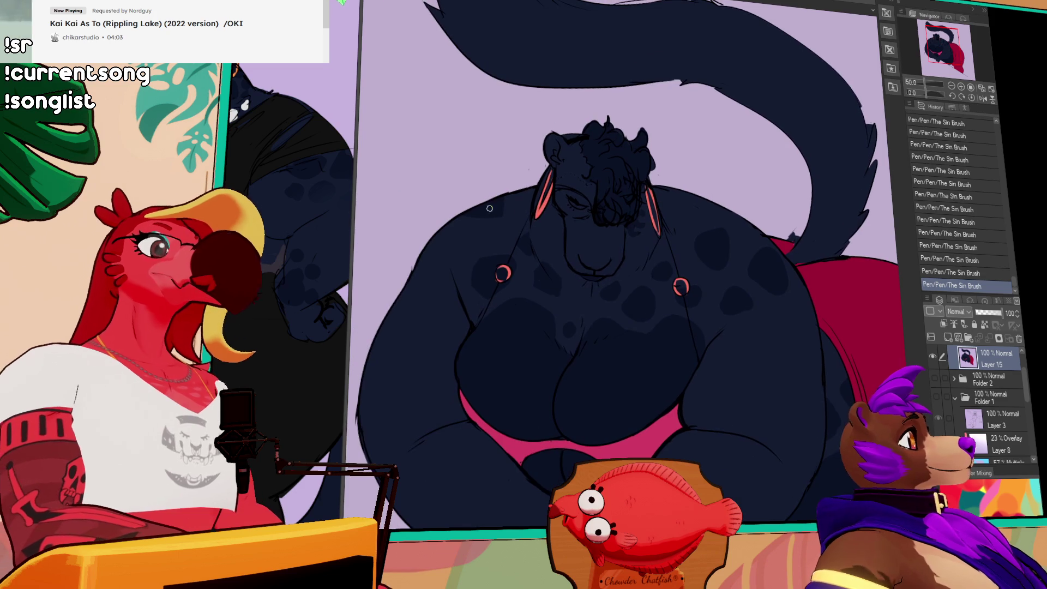
# Check the character lineup, then paint the visible eye orange.
pyautogui.hotkey('ctrl', 'Tab')
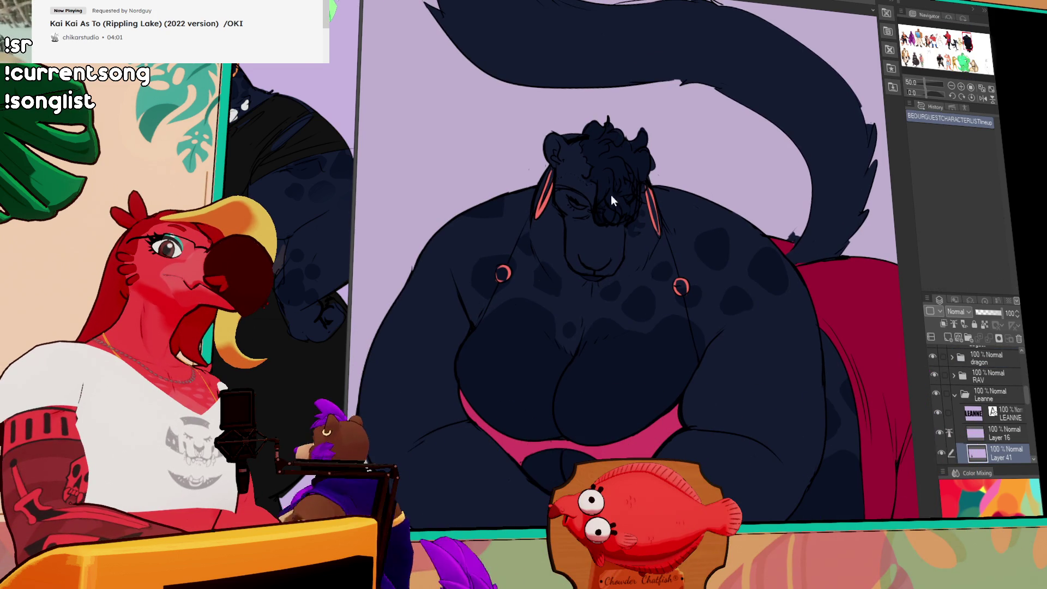
pyautogui.hotkey('ctrl', 'Tab')
pyautogui.moveTo(579, 199); pyautogui.dragTo(575, 203)
pyautogui.moveTo(575, 202); pyautogui.dragTo(574, 203)
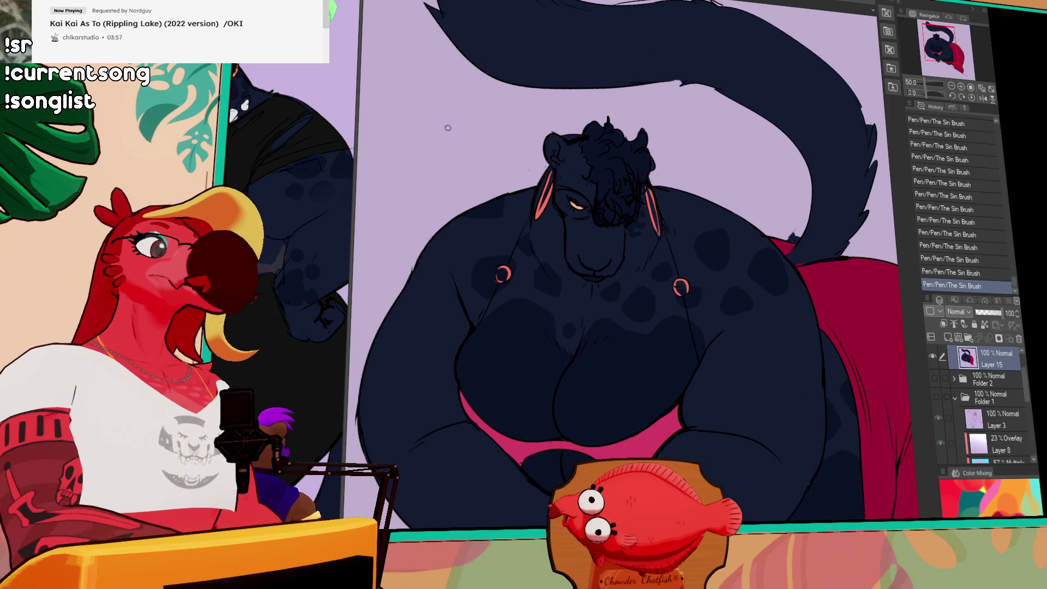
# Colour the character's nose dark red.
pyautogui.hotkey('ctrl', 'Tab')
pyautogui.hotkey('ctrl', 'Tab')
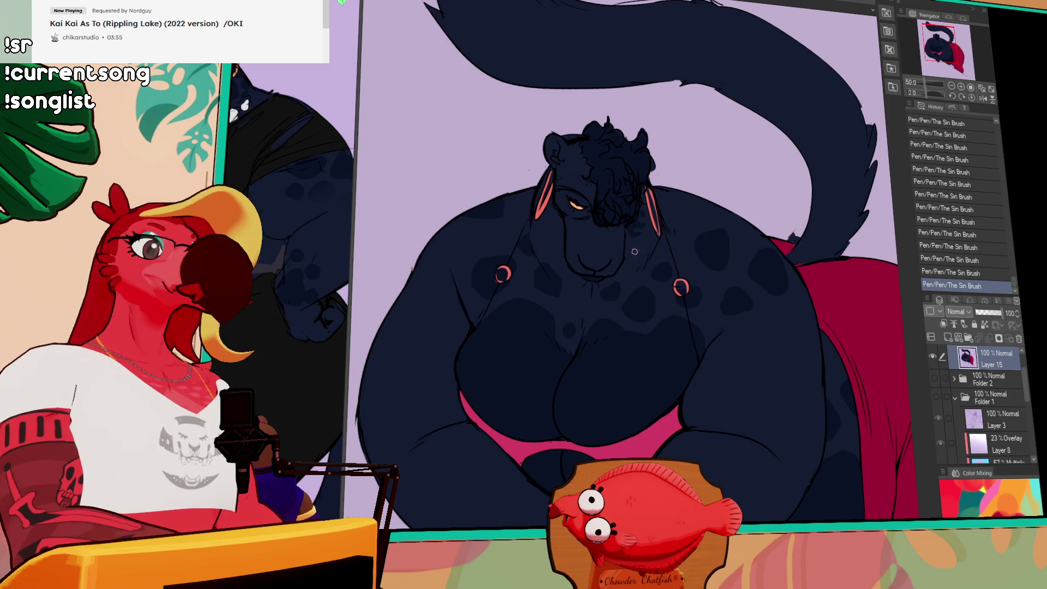
pyautogui.moveTo(595, 260); pyautogui.dragTo(587, 259)
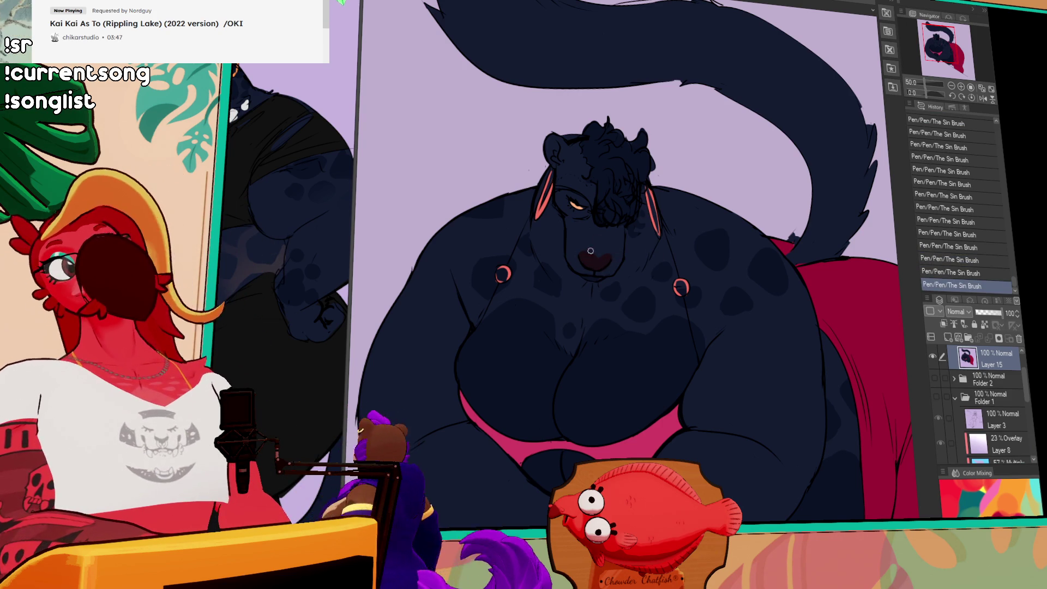
pyautogui.moveTo(594, 260); pyautogui.dragTo(598, 264)
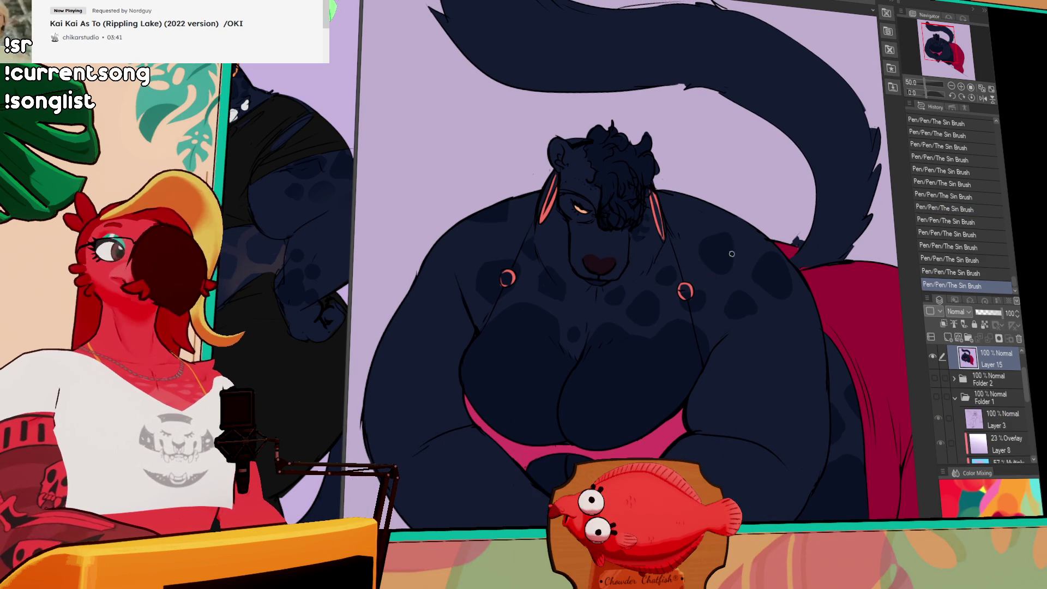
pyautogui.moveTo(757, 250); pyautogui.dragTo(760, 258)
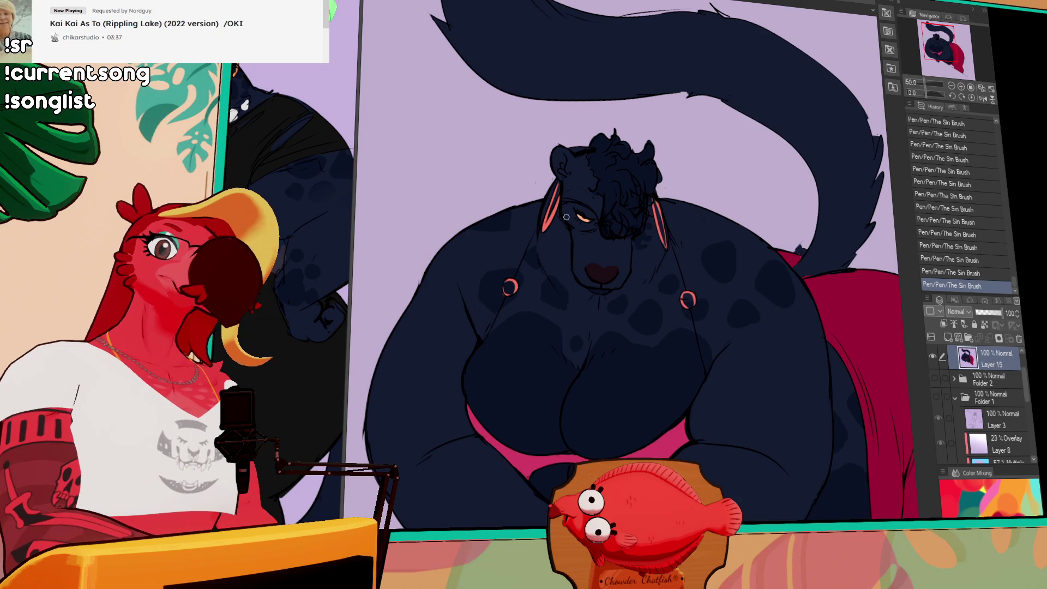
# Erase the small stray marks near the ear.
pyautogui.hotkey('ctrl', 'Tab')
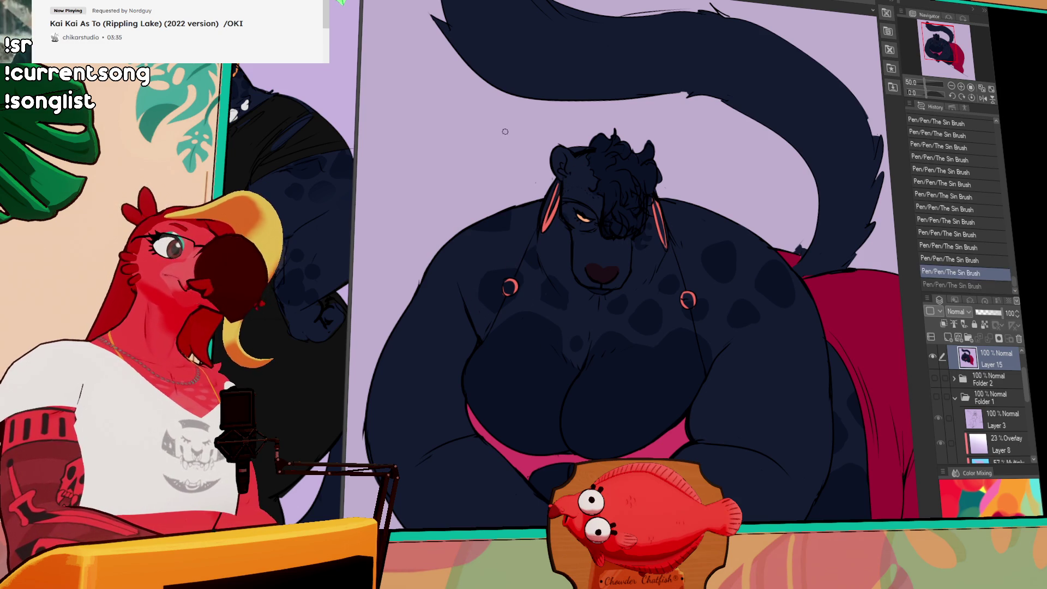
pyautogui.hotkey('ctrl', 'Tab')
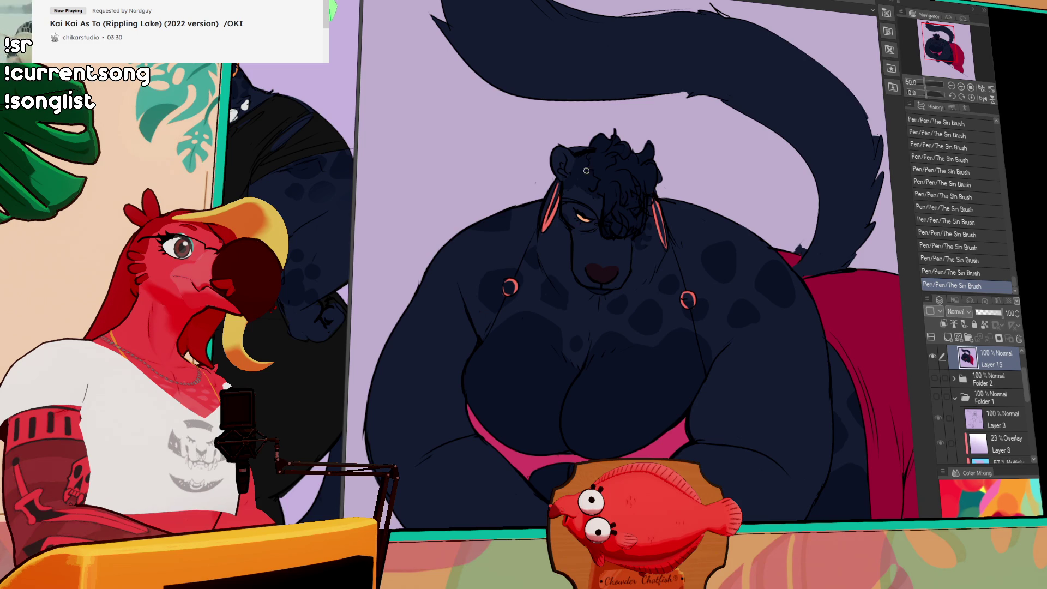
pyautogui.press('e')
pyautogui.click(577, 146)
pyautogui.click(580, 144)
pyautogui.click(582, 143)
# Add a small white sparkle beside the eye.
pyautogui.click(603, 162)
pyautogui.click(589, 166)
pyautogui.moveTo(606, 213); pyautogui.dragTo(603, 213)
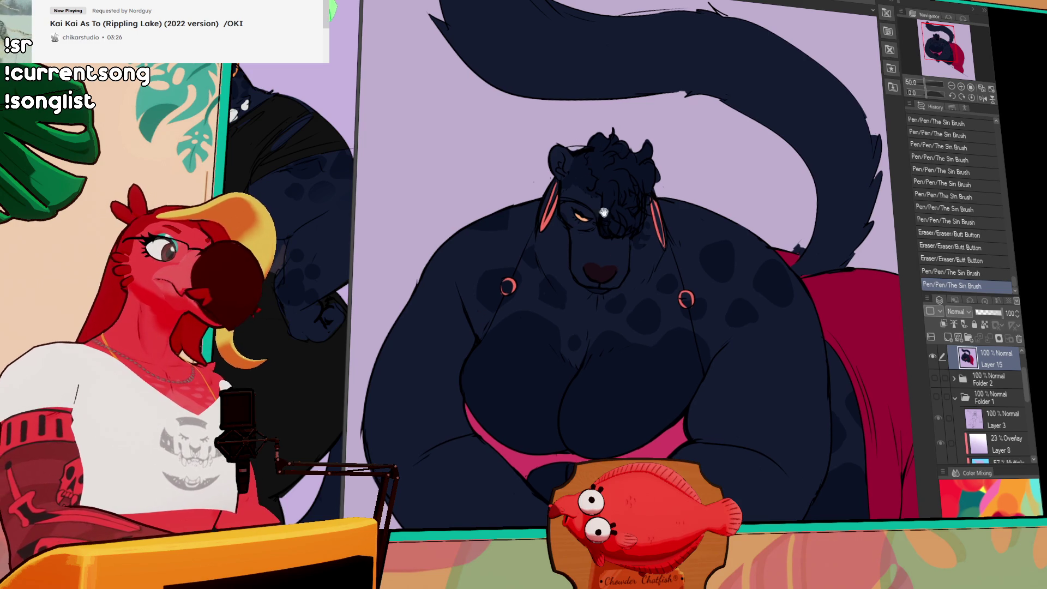
# Auto-select the area beside the right hip, shade it with the Ace Dragon gradient, and deselect.
pyautogui.hotkey('ctrl', 'Tab')
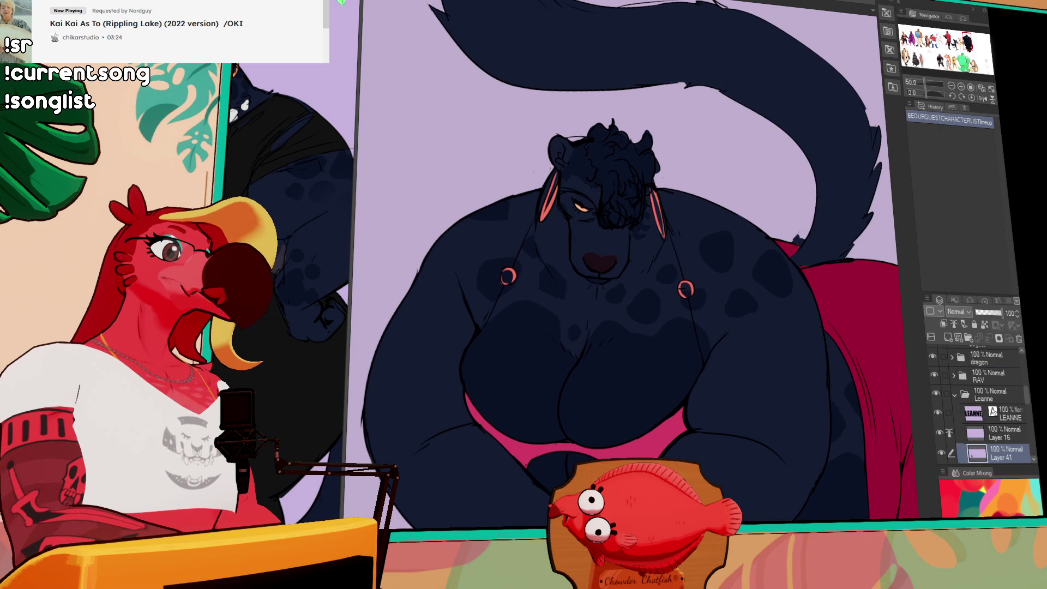
pyautogui.hotkey('ctrl', 'Tab')
pyautogui.click(840, 362)
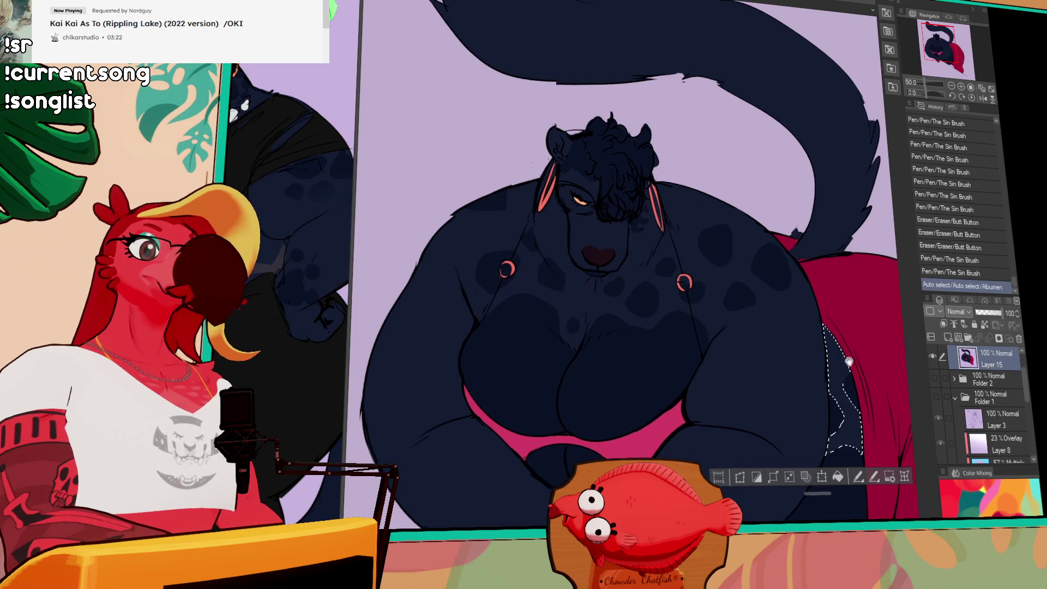
pyautogui.moveTo(839, 338); pyautogui.dragTo(843, 414)
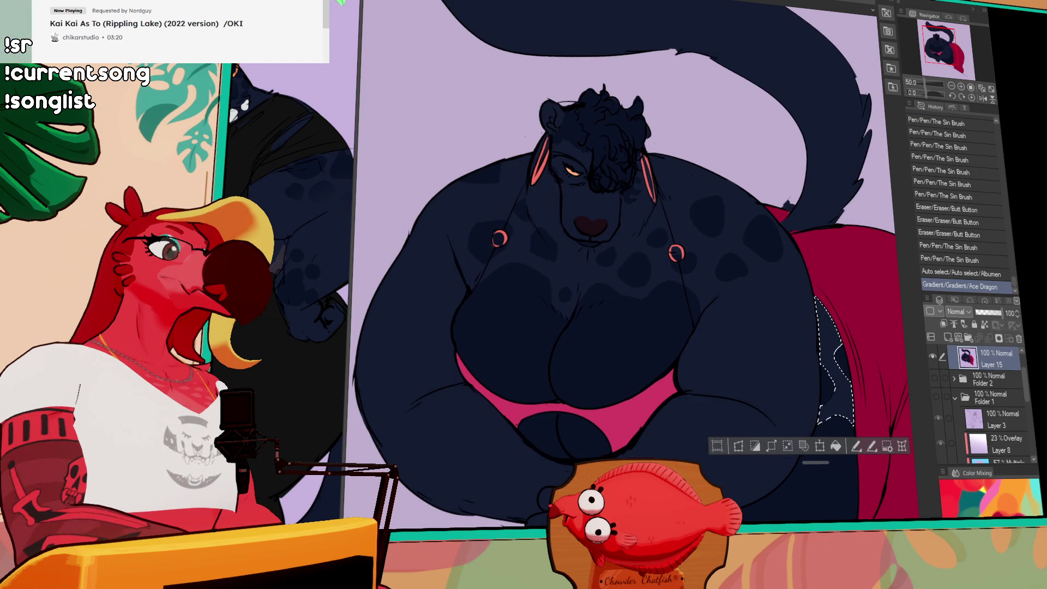
pyautogui.hotkey('ctrl', 'Tab')
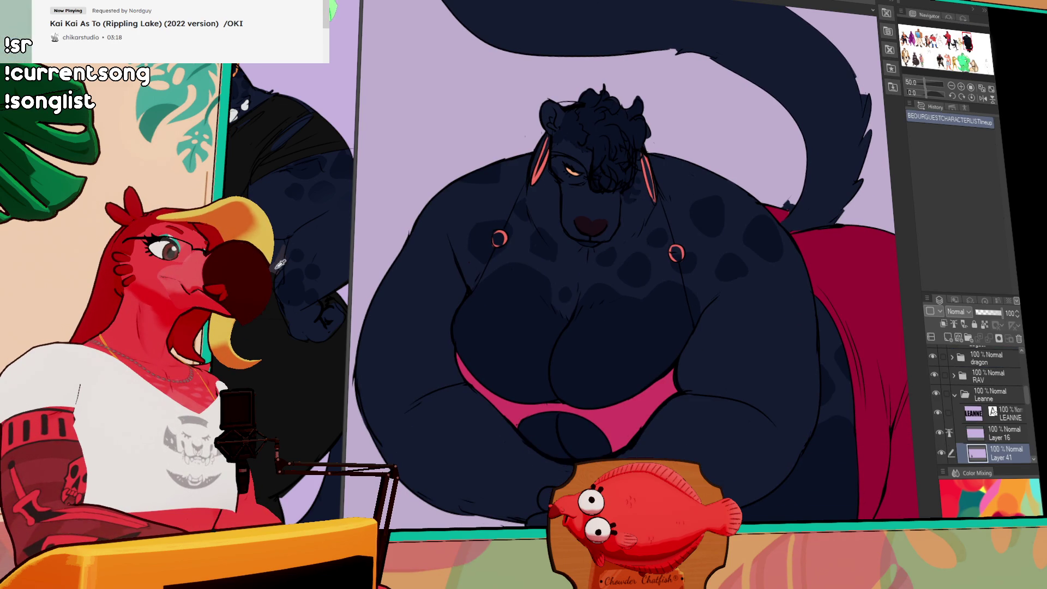
pyautogui.hotkey('ctrl', 'Tab')
pyautogui.click(826, 343)
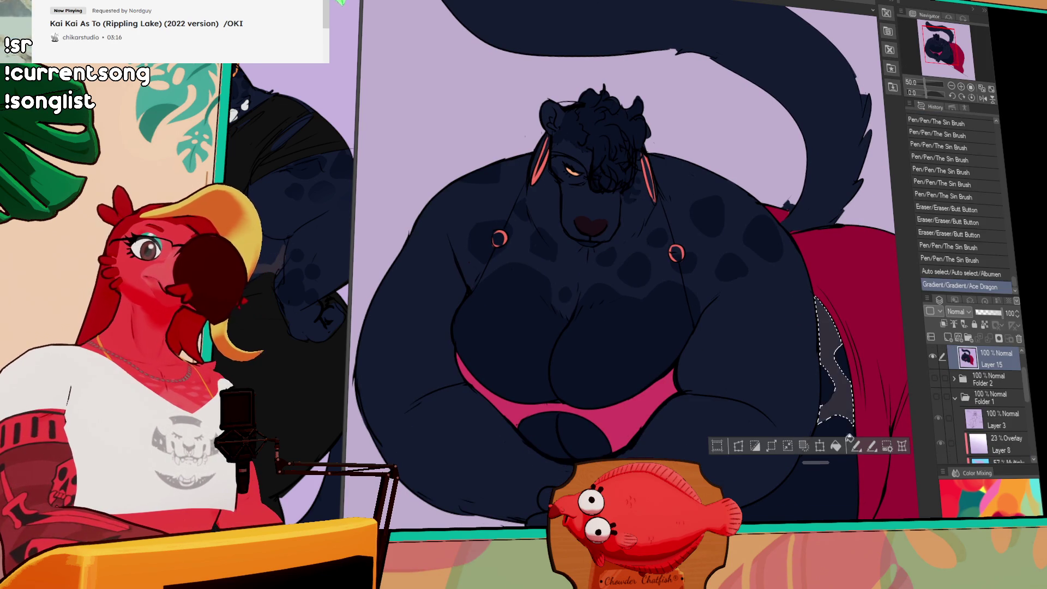
pyautogui.hotkey('ctrl', 'z')
pyautogui.hotkey('ctrl', 'd')
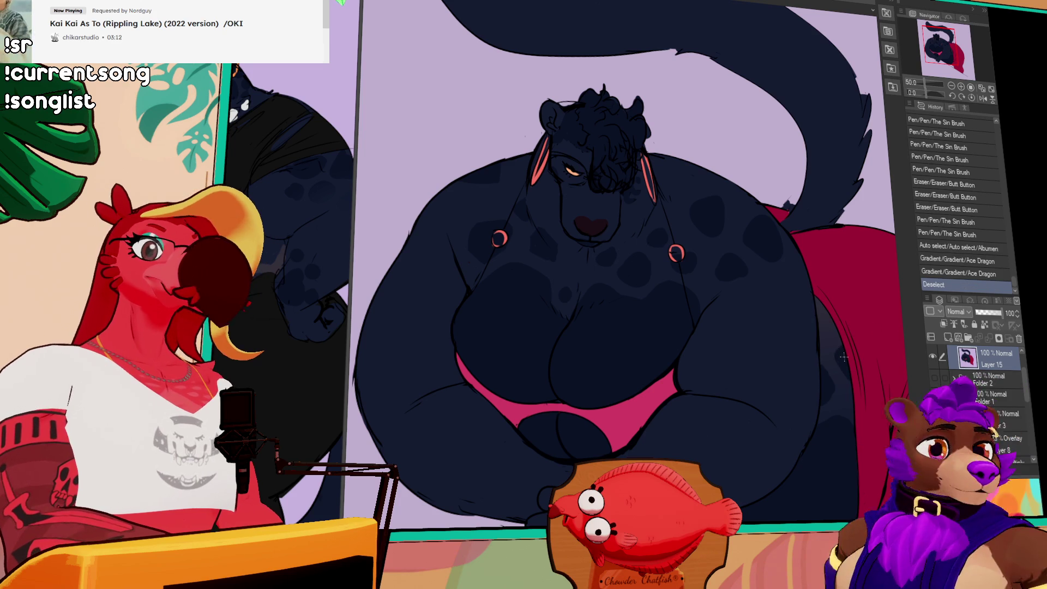
# Add small Sin Brush touch-up strokes along the lower right side.
pyautogui.moveTo(842, 426)
pyautogui.mouseDown()
pyautogui.moveTo(832, 341)
pyautogui.moveTo(822, 346)
pyautogui.moveTo(842, 333)
pyautogui.mouseUp()
pyautogui.moveTo(838, 329); pyautogui.dragTo(845, 336)
pyautogui.moveTo(841, 331); pyautogui.dragTo(849, 356)
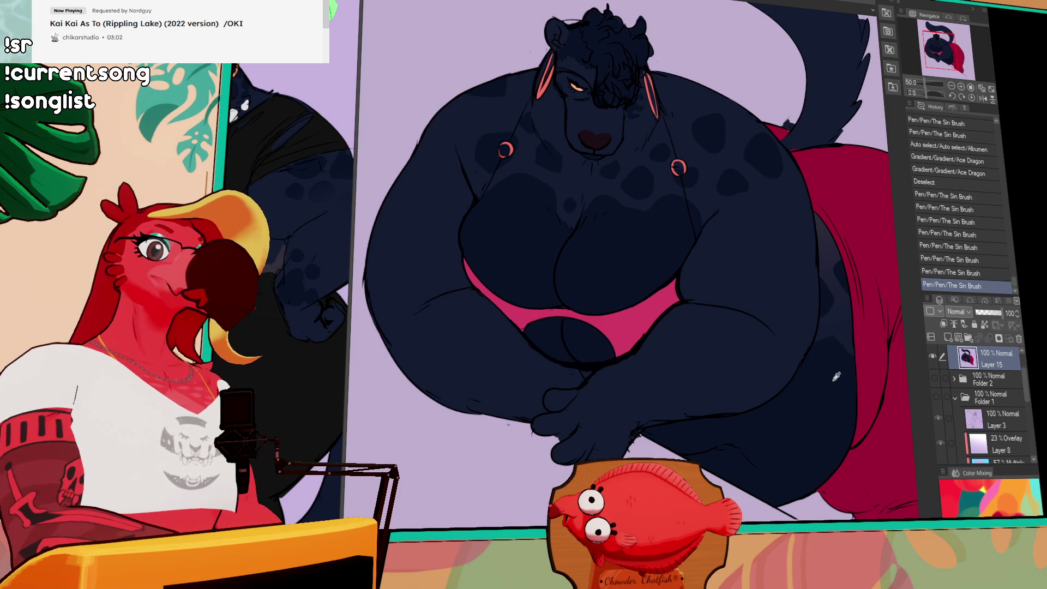
# Auto-select another region and shade it with the Ace Dragon gradient, then deselect.
pyautogui.click(844, 329)
pyautogui.moveTo(843, 305)
pyautogui.mouseDown()
pyautogui.moveTo(831, 342)
pyautogui.moveTo(840, 292)
pyautogui.mouseUp()
pyautogui.hotkey('ctrl', 'z')
pyautogui.click(835, 279)
pyautogui.hotkey('ctrl', 'z')
pyautogui.hotkey('ctrl', 'd')
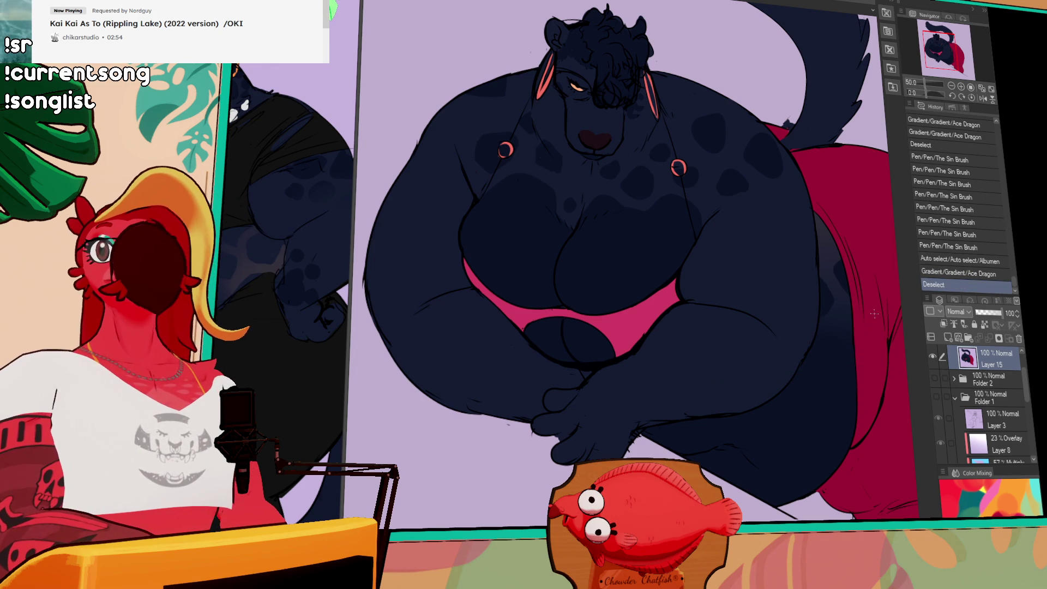
# Select the right arm and side area and paint darker spots inside it.
pyautogui.moveTo(873, 321); pyautogui.dragTo(860, 342)
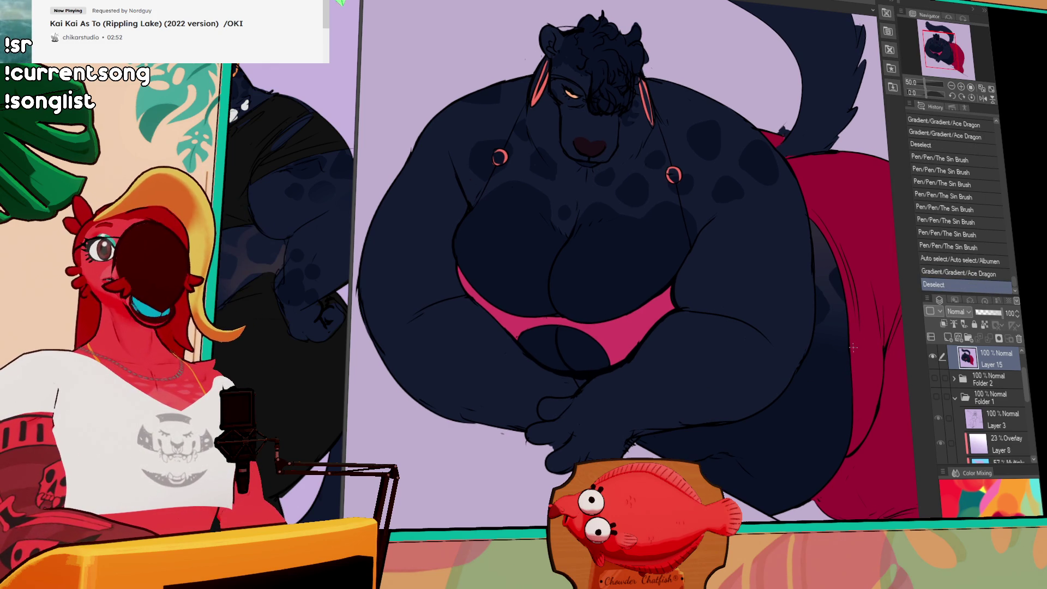
pyautogui.scroll(3, 837, 356)
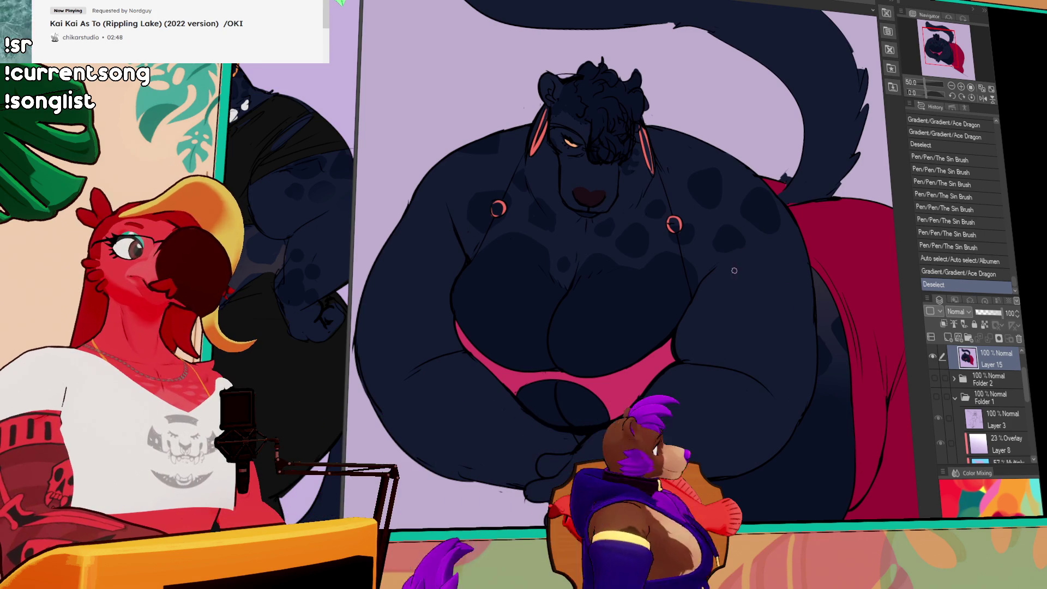
pyautogui.moveTo(760, 248)
pyautogui.mouseDown()
pyautogui.moveTo(773, 257)
pyautogui.moveTo(761, 256)
pyautogui.moveTo(764, 272)
pyautogui.moveTo(760, 264)
pyautogui.moveTo(774, 279)
pyautogui.moveTo(777, 266)
pyautogui.moveTo(762, 280)
pyautogui.mouseUp()
pyautogui.hotkey('ctrl', 'z')
pyautogui.hotkey('ctrl', 'z')
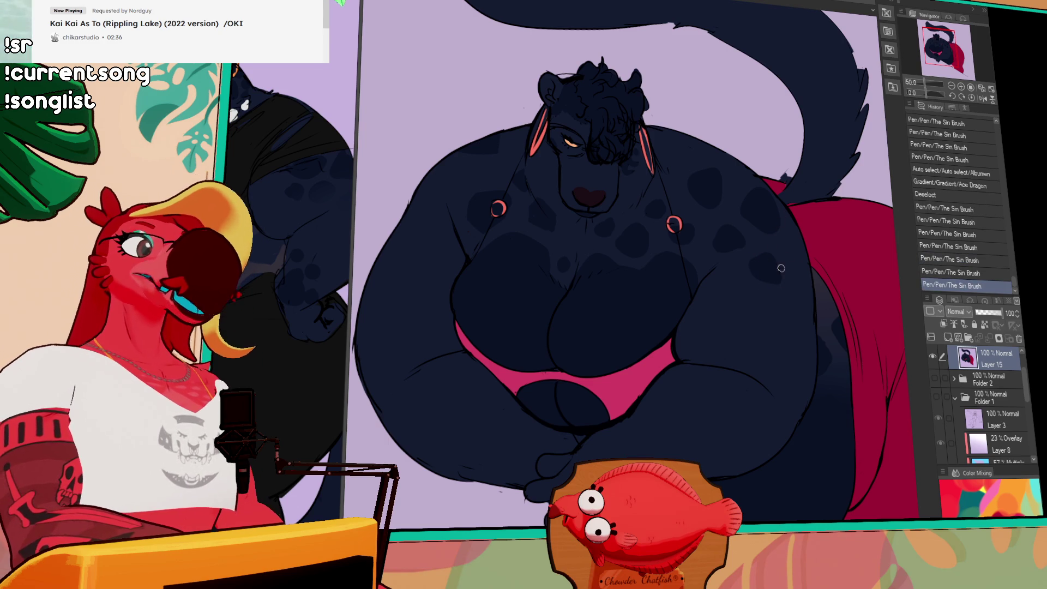
pyautogui.click(793, 258)
pyautogui.moveTo(800, 240)
pyautogui.mouseDown()
pyautogui.moveTo(808, 261)
pyautogui.moveTo(797, 247)
pyautogui.mouseUp()
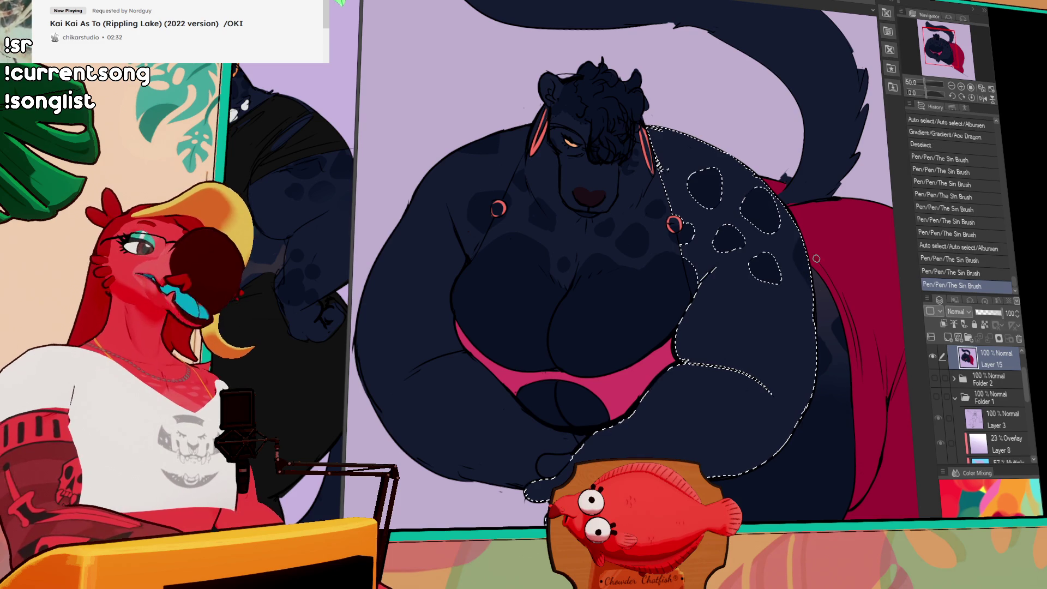
pyautogui.hotkey('ctrl', 'd')
# Add darker spot touch-ups near the clasped hands and belly, undoing stray strokes.
pyautogui.moveTo(785, 305)
pyautogui.mouseDown()
pyautogui.moveTo(793, 314)
pyautogui.moveTo(786, 304)
pyautogui.mouseUp()
pyautogui.hotkey('ctrl', 'z')
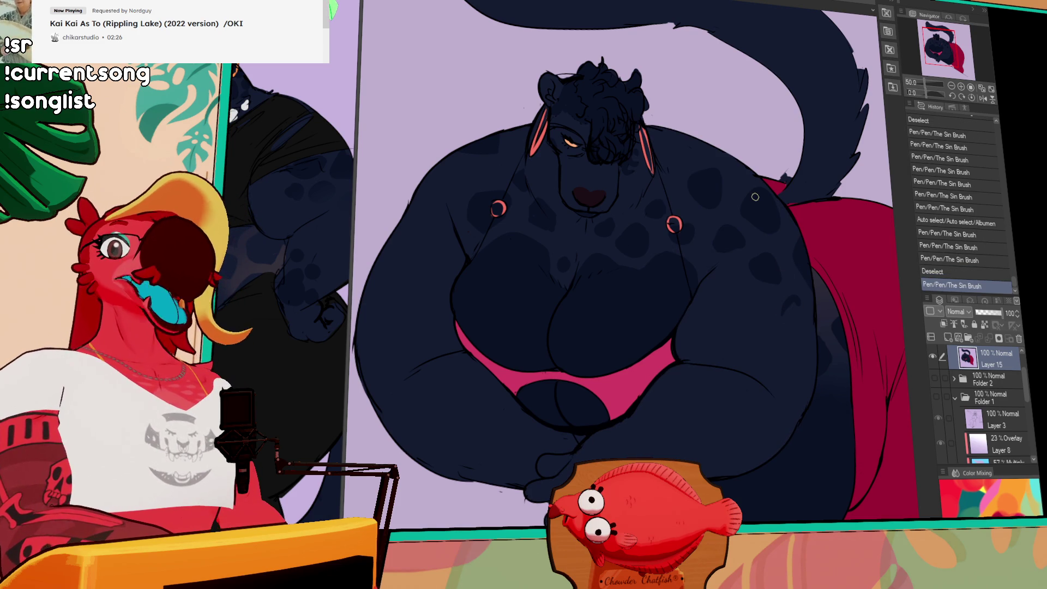
pyautogui.hotkey('ctrl', 'z')
pyautogui.moveTo(781, 319)
pyautogui.mouseDown()
pyautogui.moveTo(785, 304)
pyautogui.moveTo(718, 292)
pyautogui.mouseUp()
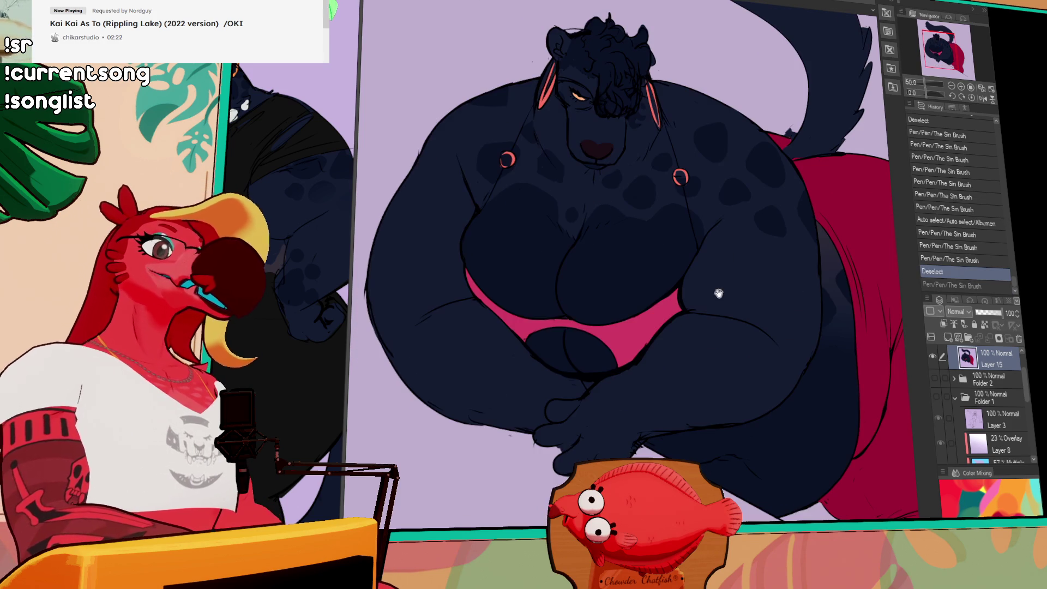
pyautogui.hotkey('ctrl', 'z')
pyautogui.moveTo(602, 409)
pyautogui.mouseDown()
pyautogui.moveTo(644, 392)
pyautogui.moveTo(628, 393)
pyautogui.mouseUp()
pyautogui.moveTo(627, 404)
pyautogui.mouseDown()
pyautogui.moveTo(636, 392)
pyautogui.moveTo(612, 405)
pyautogui.moveTo(649, 376)
pyautogui.mouseUp()
pyautogui.moveTo(649, 114); pyautogui.dragTo(691, 189)
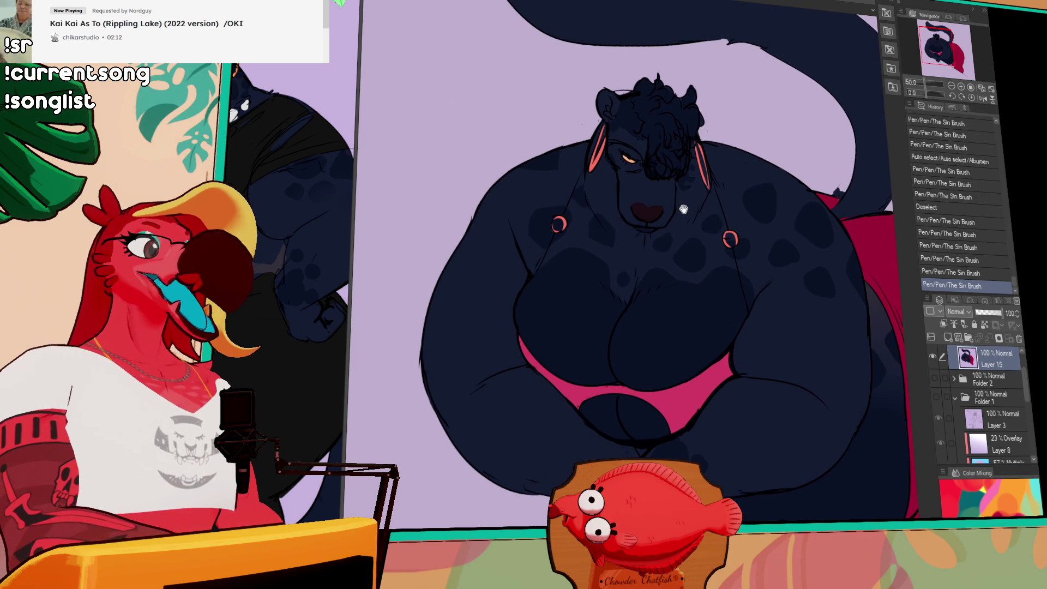
pyautogui.hotkey('ctrl', 'z')
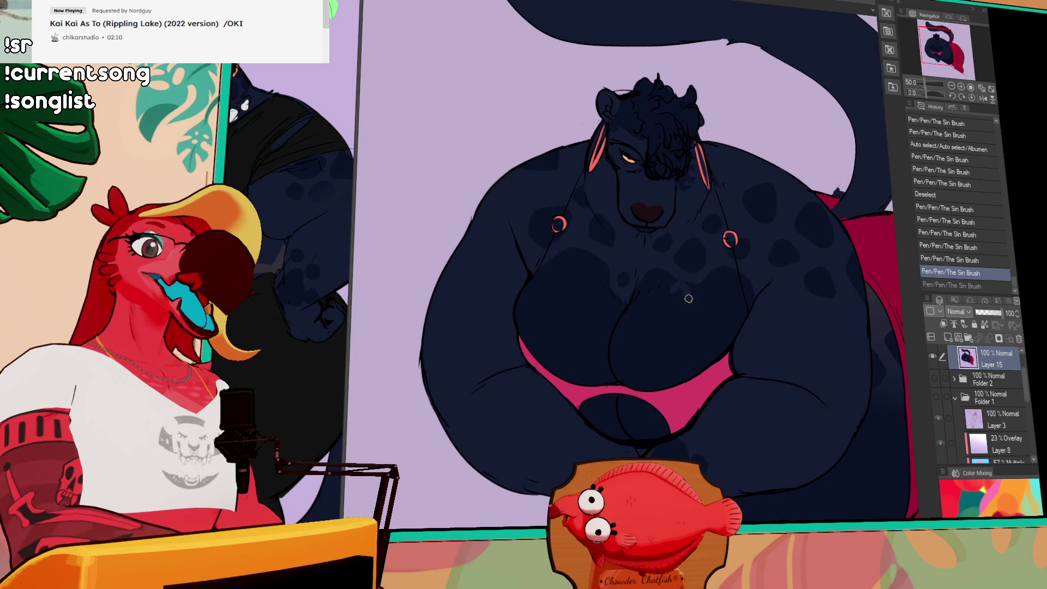
pyautogui.hotkey('ctrl', 'y')
pyautogui.moveTo(722, 290); pyautogui.dragTo(726, 295)
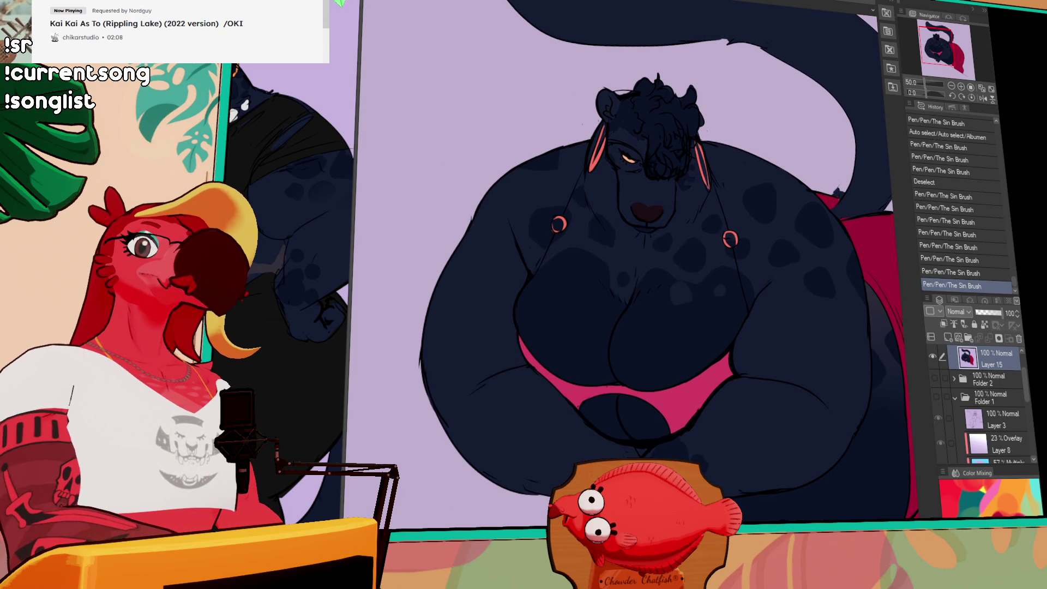
pyautogui.moveTo(799, 181); pyautogui.dragTo(776, 192)
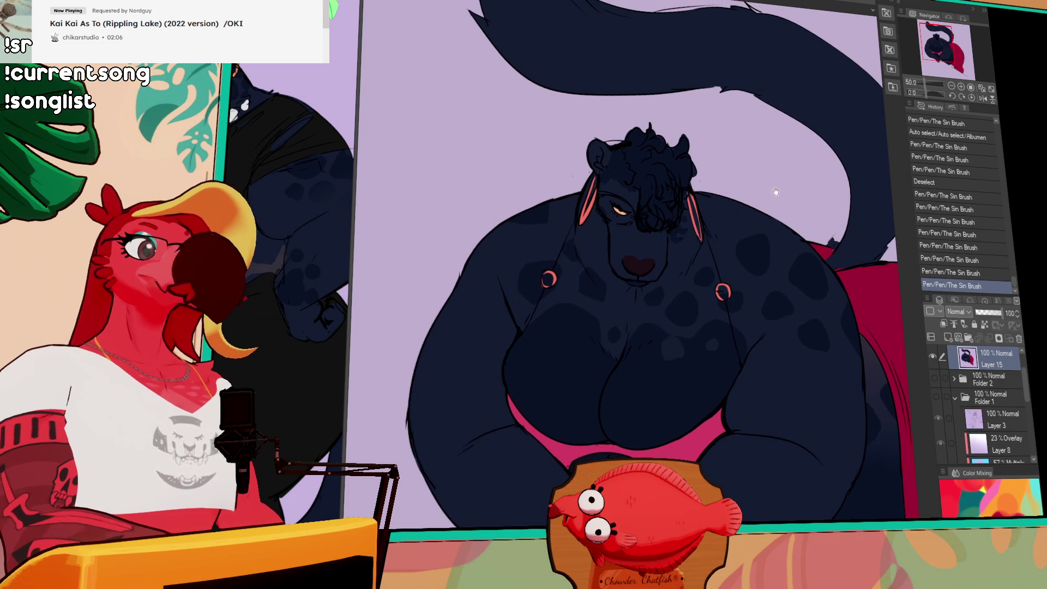
# Tilt the canvas view and try, then undo, a Cherry pattern stroke on the shorts.
pyautogui.click(982, 98)
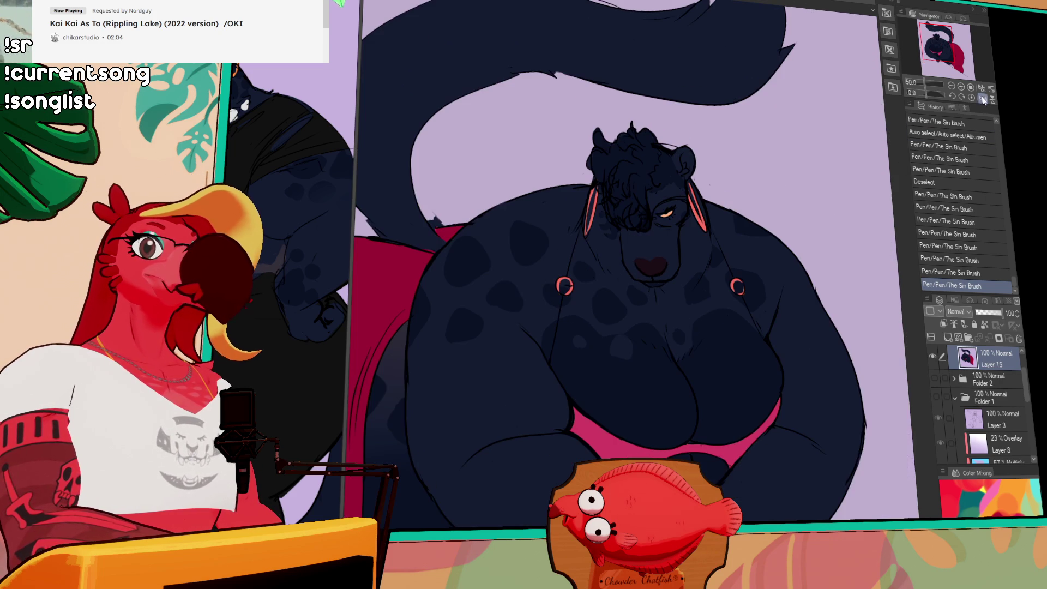
pyautogui.moveTo(783, 227)
pyautogui.mouseDown()
pyautogui.moveTo(791, 225)
pyautogui.moveTo(750, 165)
pyautogui.mouseUp()
pyautogui.click(983, 98)
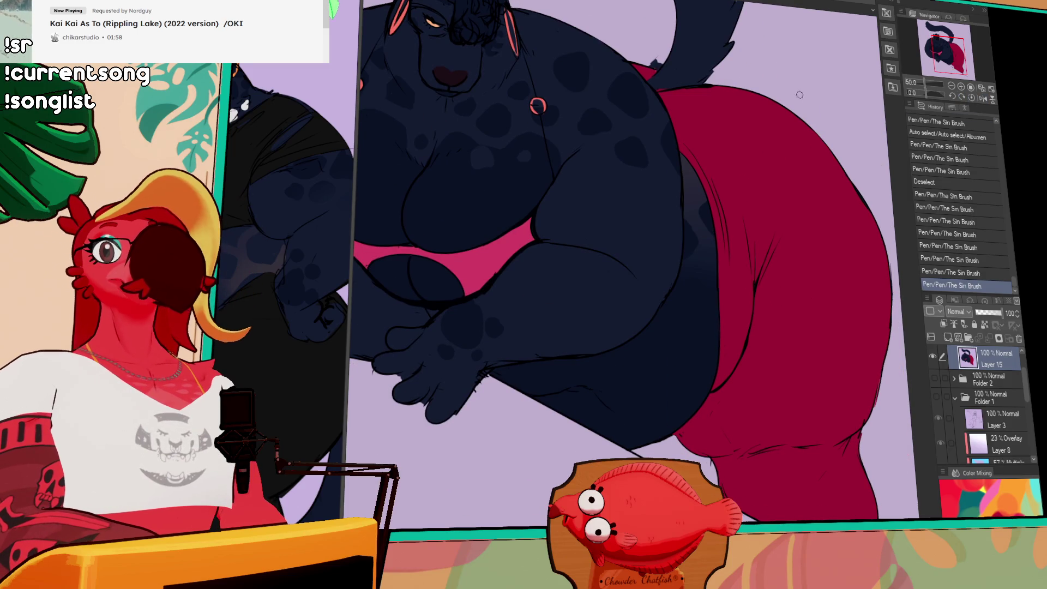
pyautogui.moveTo(736, 262)
pyautogui.mouseDown()
pyautogui.moveTo(739, 247)
pyautogui.moveTo(754, 281)
pyautogui.mouseUp()
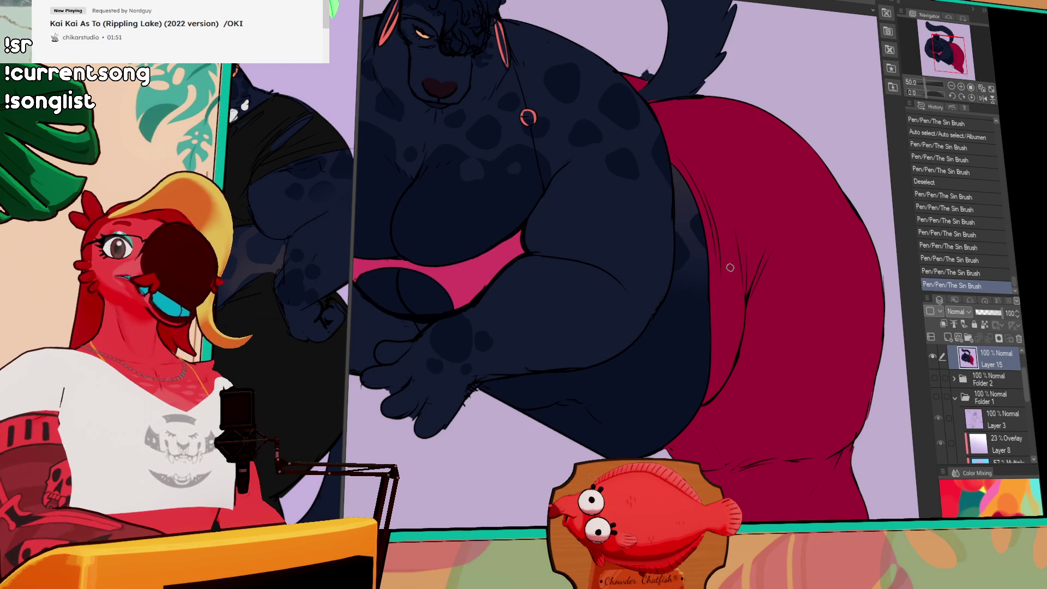
pyautogui.moveTo(748, 258)
pyautogui.mouseDown()
pyautogui.moveTo(764, 306)
pyautogui.moveTo(803, 206)
pyautogui.moveTo(848, 276)
pyautogui.moveTo(699, 218)
pyautogui.mouseUp()
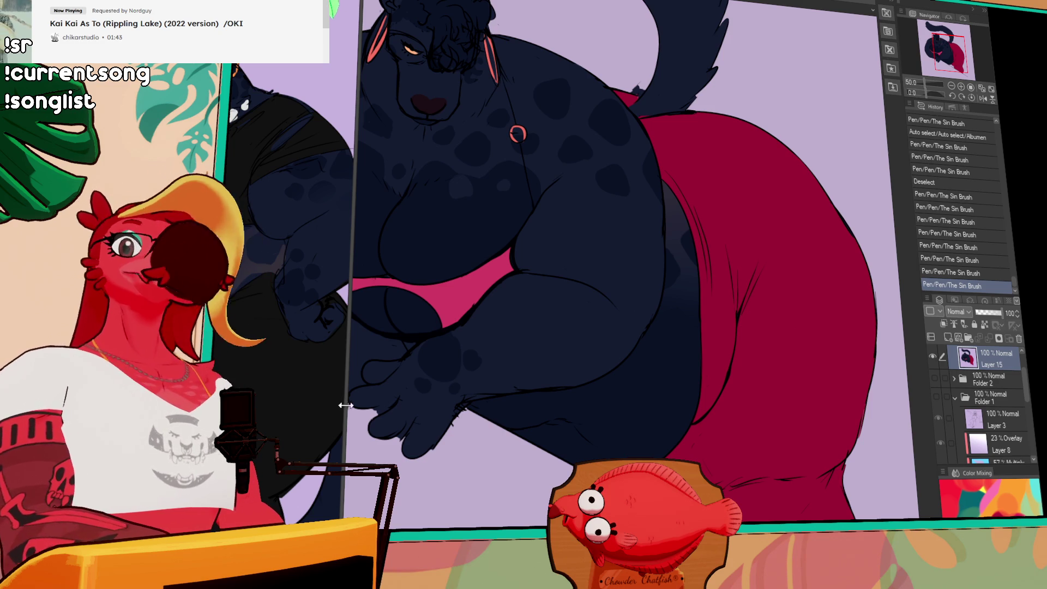
pyautogui.scroll(-1, 860, 323)
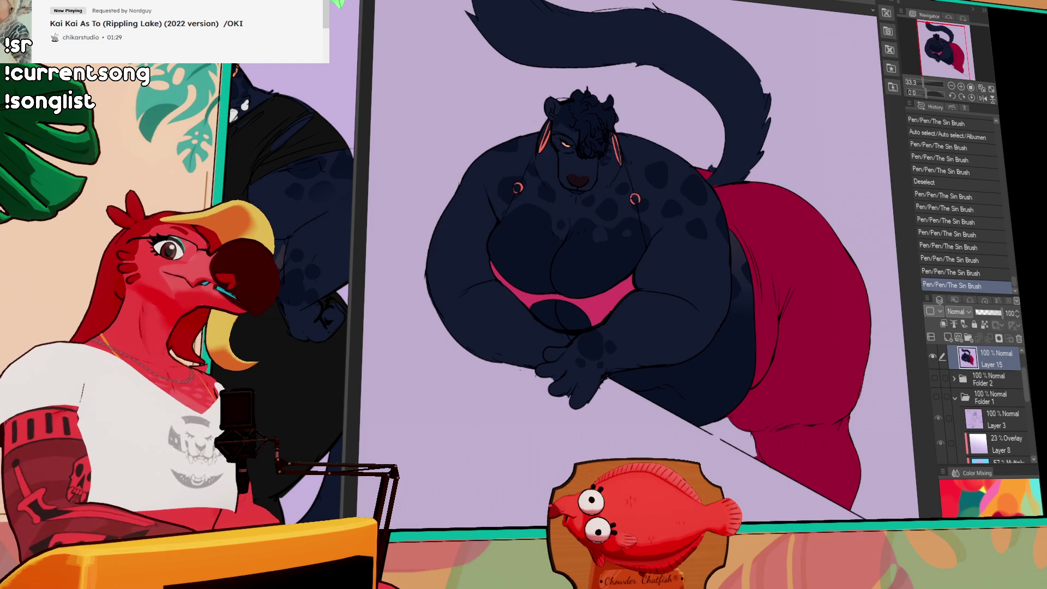
pyautogui.moveTo(840, 297); pyautogui.dragTo(842, 355)
pyautogui.hotkey('ctrl', 'z')
pyautogui.hotkey('ctrl', 'z')
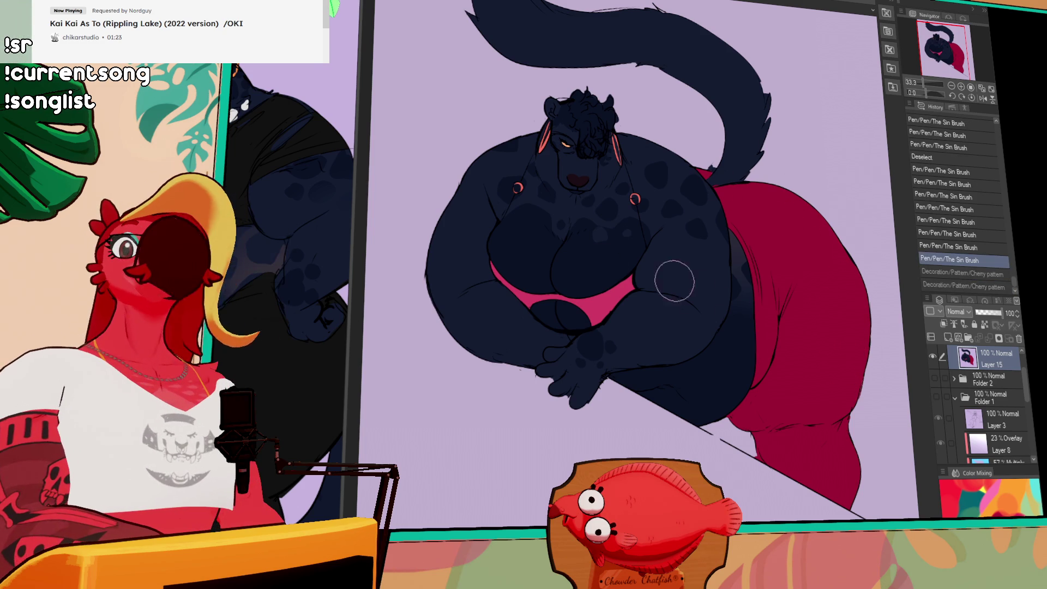
# Brush loose Cherry pattern strokes over the shorts, then undo them.
pyautogui.moveTo(832, 263); pyautogui.dragTo(826, 296)
pyautogui.moveTo(805, 258); pyautogui.dragTo(815, 276)
pyautogui.moveTo(797, 211); pyautogui.dragTo(801, 237)
pyautogui.click(1003, 259)
pyautogui.hotkey('ctrl', 'z')
# Auto-select the red shorts and spread Cherry pattern across them.
pyautogui.press('w')
pyautogui.click(826, 338)
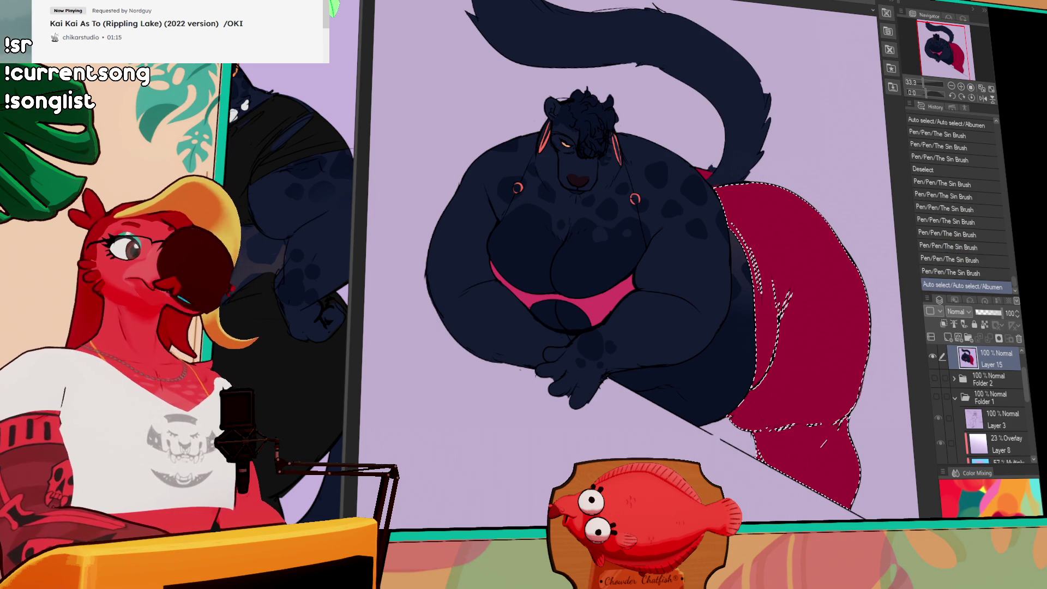
pyautogui.moveTo(768, 234); pyautogui.dragTo(757, 157)
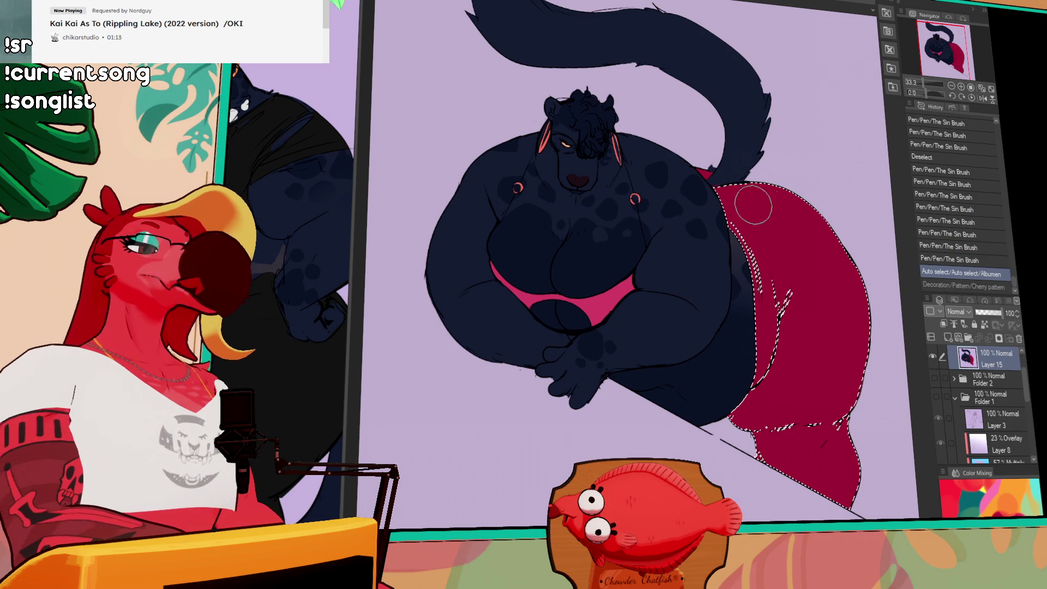
pyautogui.moveTo(750, 215)
pyautogui.mouseDown()
pyautogui.moveTo(744, 232)
pyautogui.moveTo(756, 244)
pyautogui.mouseUp()
pyautogui.moveTo(751, 242)
pyautogui.mouseDown()
pyautogui.moveTo(791, 219)
pyautogui.moveTo(802, 245)
pyautogui.mouseUp()
pyautogui.moveTo(779, 196)
pyautogui.mouseDown()
pyautogui.moveTo(807, 234)
pyautogui.moveTo(816, 321)
pyautogui.moveTo(839, 338)
pyautogui.moveTo(828, 382)
pyautogui.mouseUp()
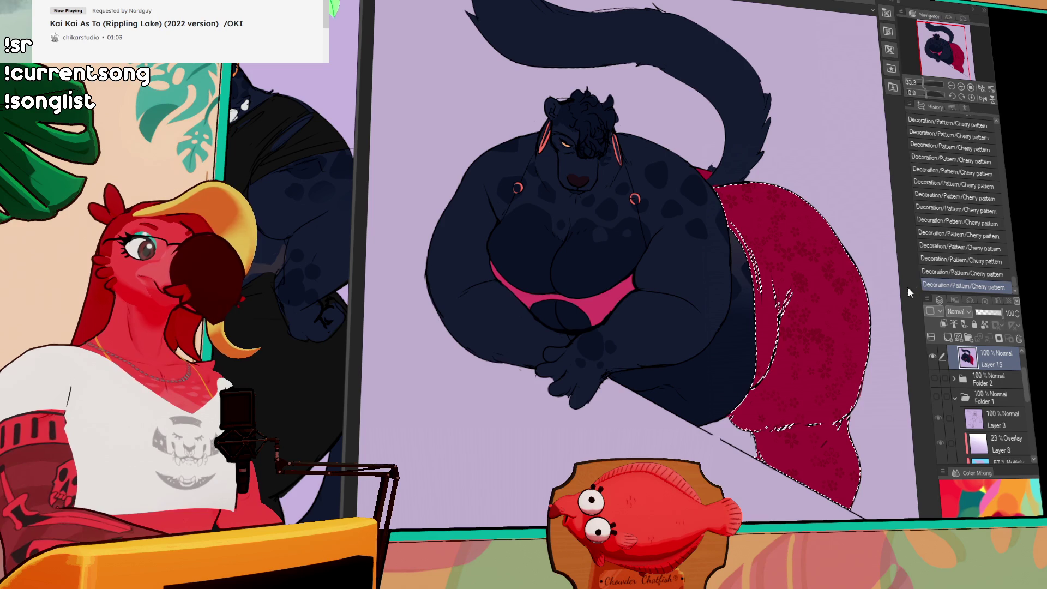
pyautogui.hotkey('ctrl', 'd')
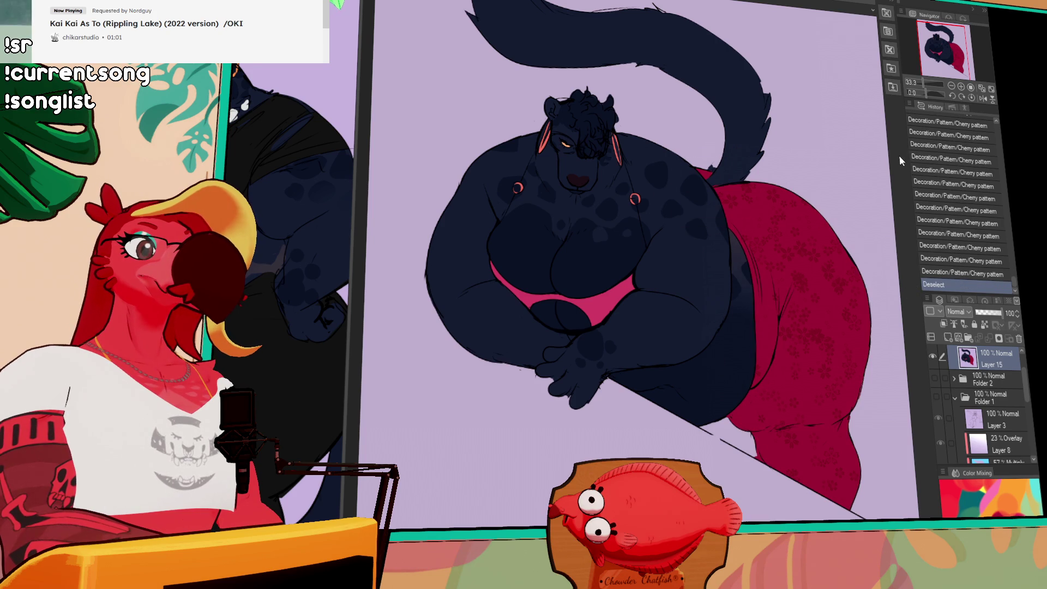
# Restore the shorts selection, pattern the left edge, deselect, and level the view.
pyautogui.hotkey('ctrl', 'z')
pyautogui.moveTo(743, 323)
pyautogui.mouseDown()
pyautogui.moveTo(750, 332)
pyautogui.moveTo(774, 297)
pyautogui.mouseUp()
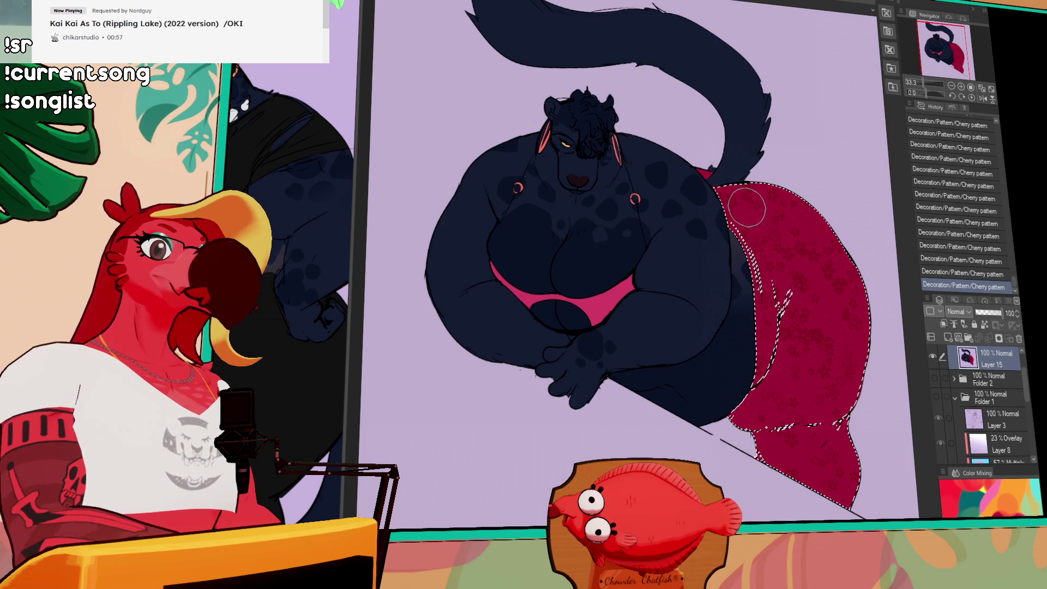
pyautogui.scroll(-3, 758, 246)
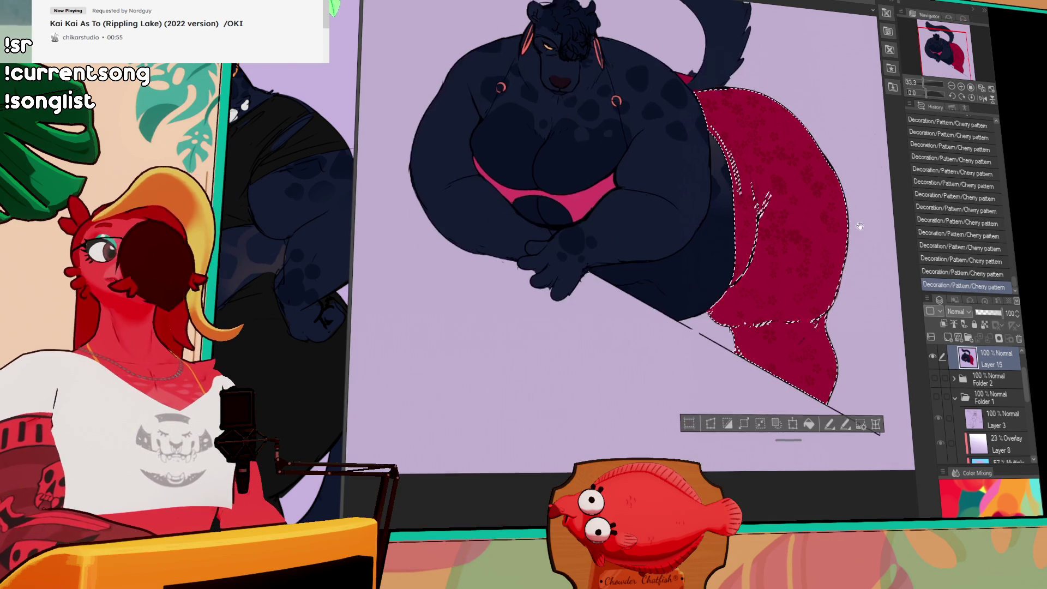
pyautogui.moveTo(764, 271)
pyautogui.mouseDown()
pyautogui.moveTo(761, 218)
pyautogui.moveTo(758, 251)
pyautogui.mouseUp()
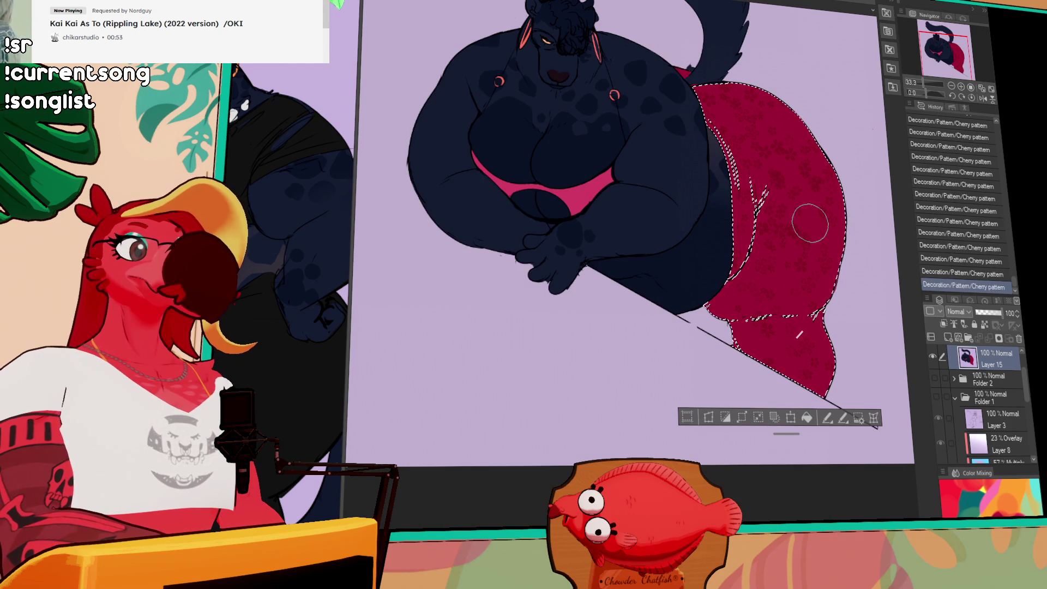
pyautogui.hotkey('ctrl', 'd')
pyautogui.moveTo(777, 148); pyautogui.dragTo(843, 223)
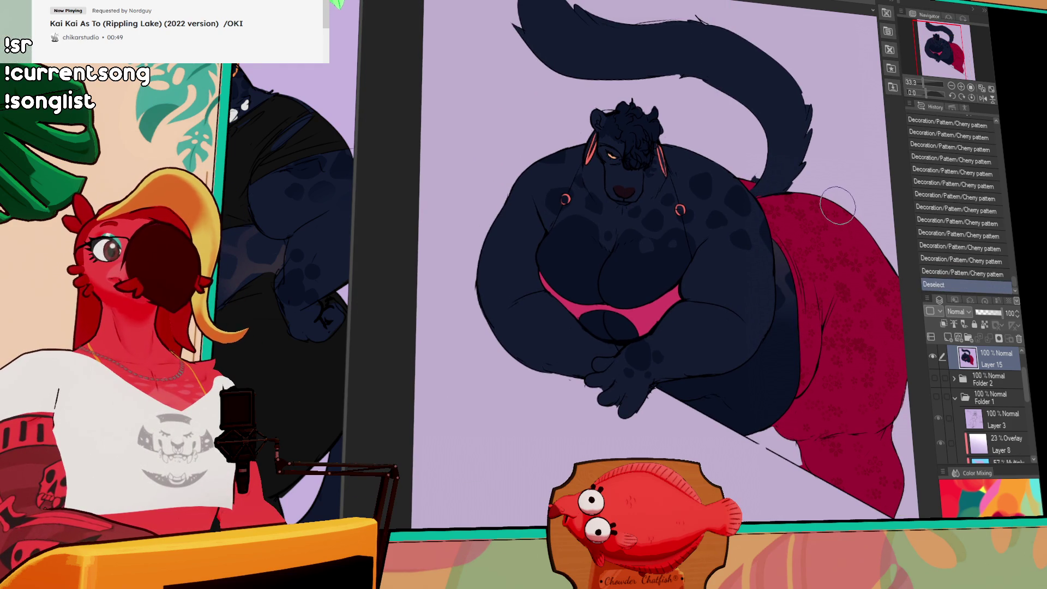
pyautogui.moveTo(844, 189); pyautogui.dragTo(823, 186)
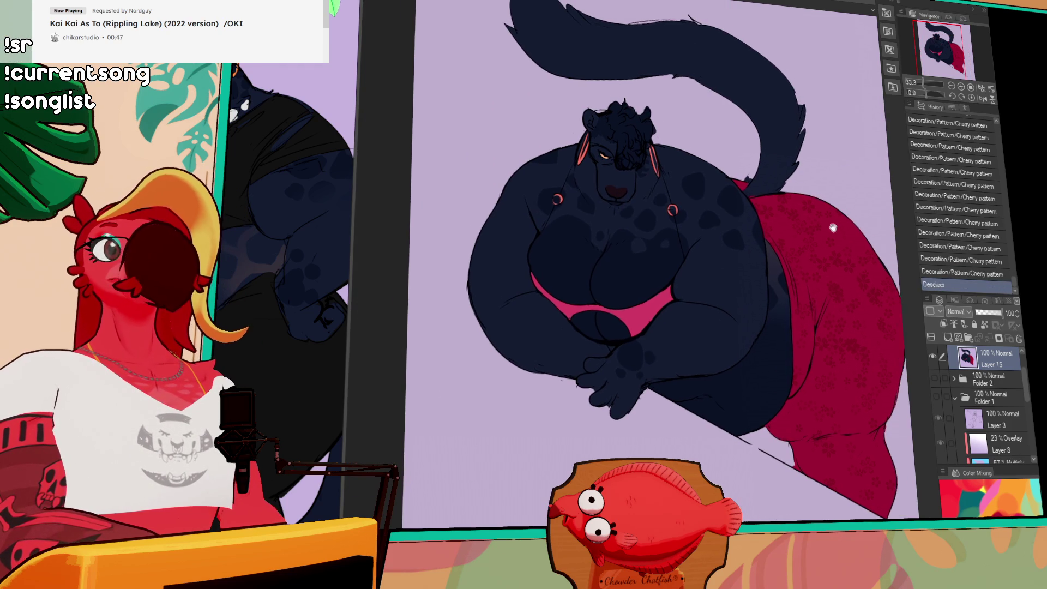
pyautogui.click(912, 97)
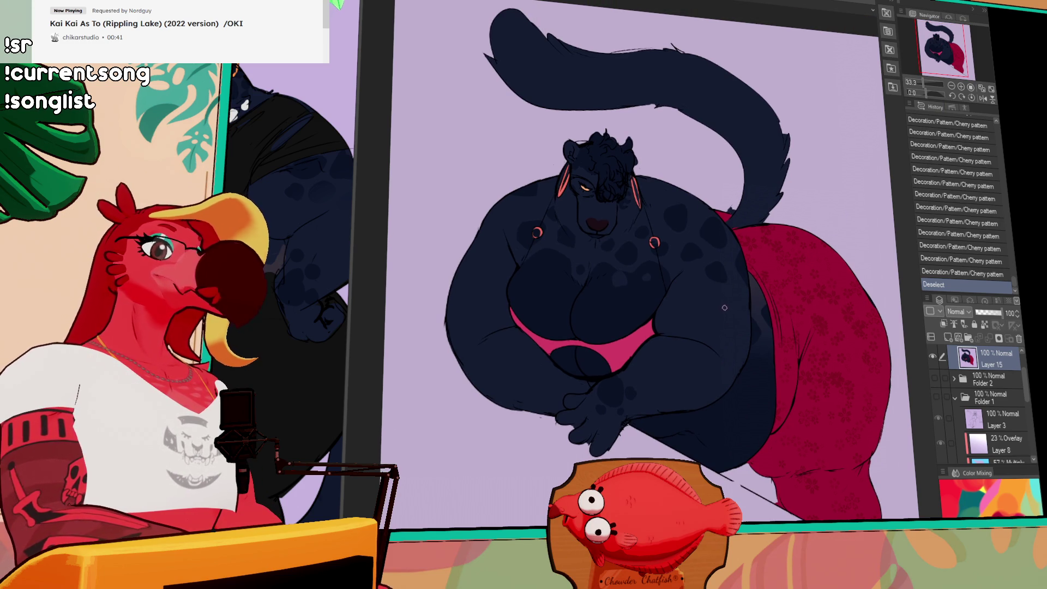
# Outline the shoulder area, deselect, and draw touch-up strokes on the figure.
pyautogui.moveTo(752, 269)
pyautogui.mouseDown()
pyautogui.moveTo(715, 303)
pyautogui.moveTo(676, 251)
pyautogui.moveTo(684, 194)
pyautogui.moveTo(726, 215)
pyautogui.moveTo(736, 251)
pyautogui.mouseUp()
pyautogui.hotkey('ctrl', 'd')
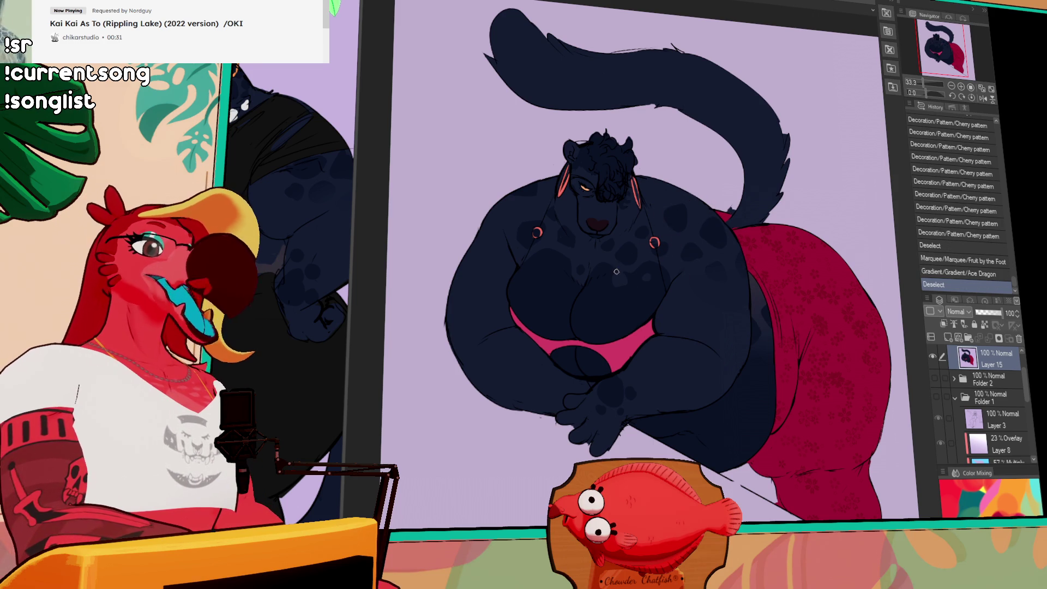
pyautogui.scroll(-1, 614, 272)
pyautogui.hotkey('ctrl', 'z')
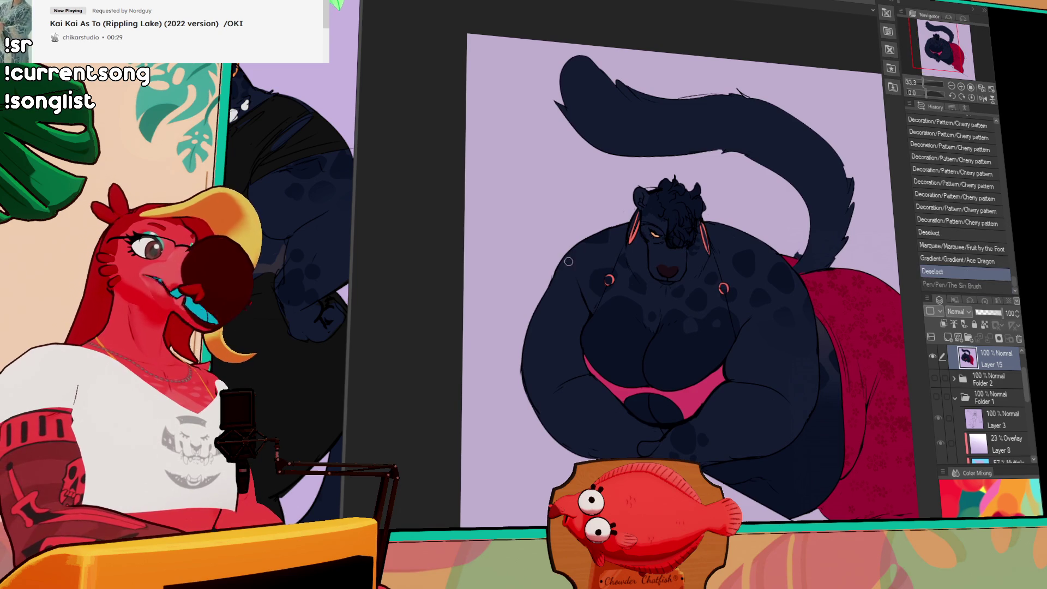
pyautogui.moveTo(553, 287); pyautogui.dragTo(560, 278)
pyautogui.moveTo(561, 280)
pyautogui.mouseDown()
pyautogui.moveTo(541, 327)
pyautogui.moveTo(547, 303)
pyautogui.moveTo(570, 349)
pyautogui.moveTo(592, 233)
pyautogui.mouseUp()
# Lasso the figure's left side, lock transparent pixels, and apply the Ace Dragon gradient.
pyautogui.press('m')
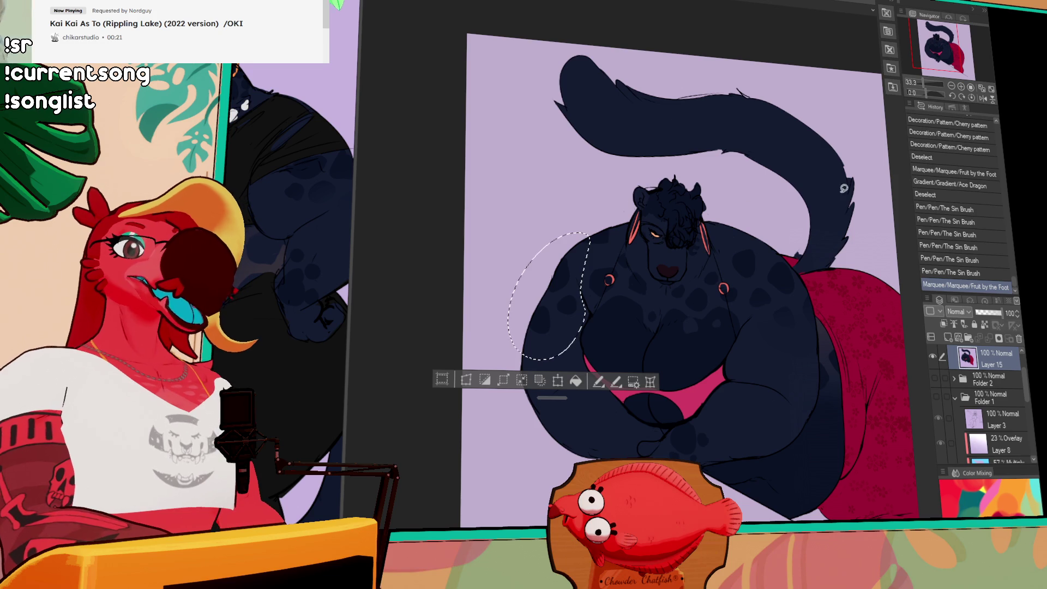
pyautogui.press('/')
pyautogui.click(545, 322)
pyautogui.moveTo(545, 323); pyautogui.dragTo(562, 266)
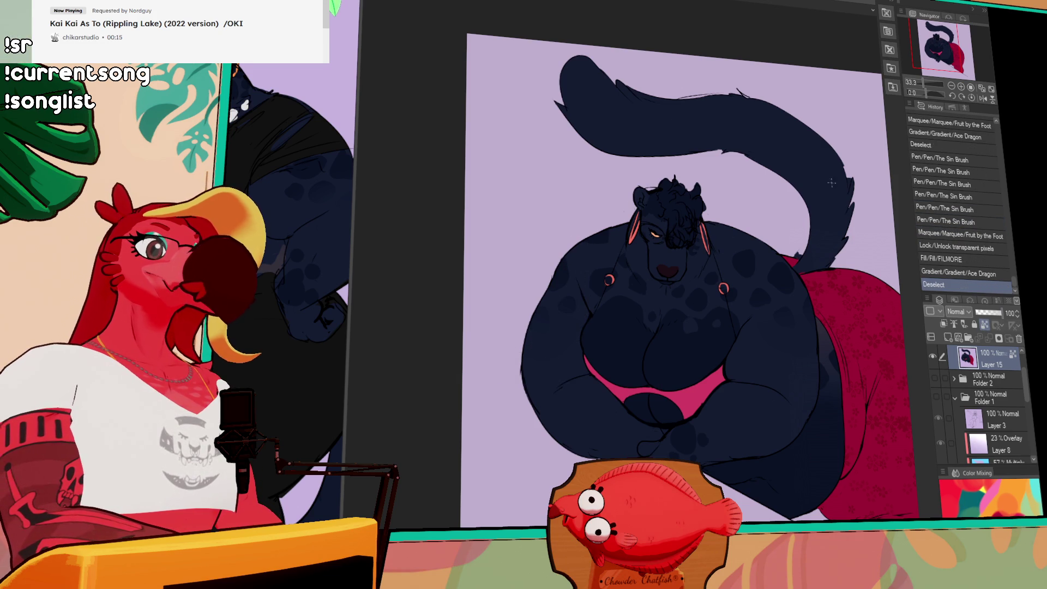
pyautogui.hotkey('ctrl', 'd')
# Touch up a couple of lines near the face with the Sin Brush.
pyautogui.scroll(-2, 813, 196)
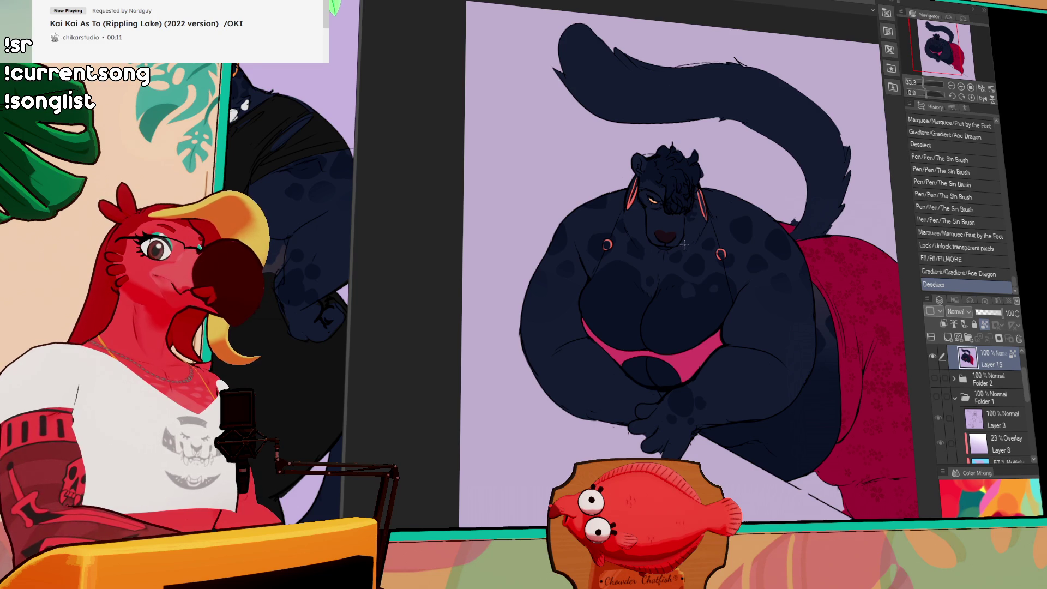
pyautogui.moveTo(612, 279); pyautogui.dragTo(624, 277)
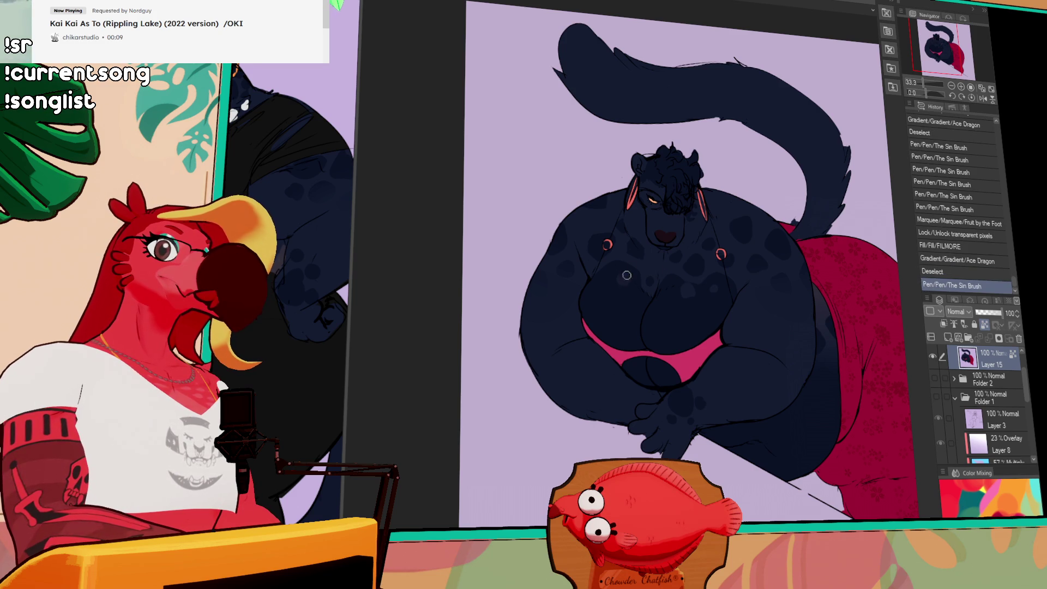
pyautogui.moveTo(661, 213); pyautogui.dragTo(670, 206)
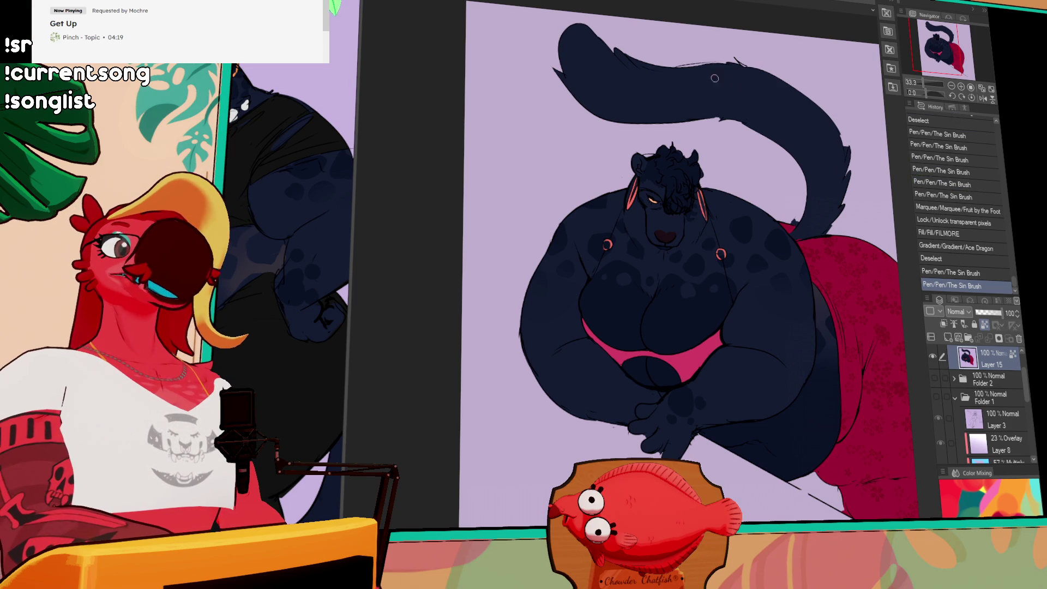
pyautogui.scroll(1, 703, 167)
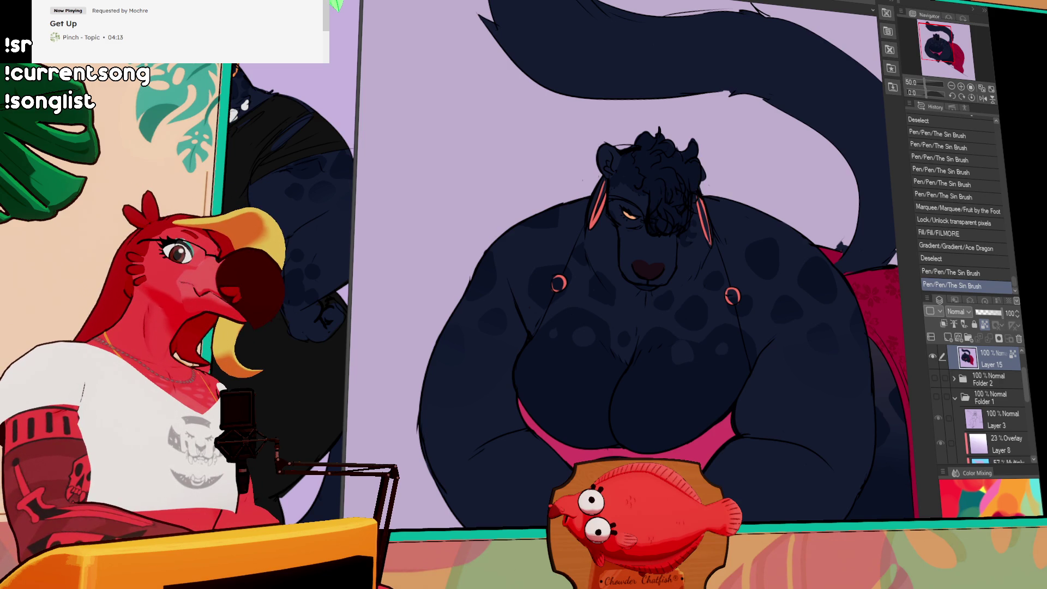
# Add a new layer, dab red paint over the eyes, and lower its opacity.
pyautogui.click(946, 337)
pyautogui.moveTo(590, 240)
pyautogui.mouseDown()
pyautogui.moveTo(733, 254)
pyautogui.moveTo(821, 243)
pyautogui.moveTo(804, 243)
pyautogui.mouseUp()
pyautogui.moveTo(804, 243); pyautogui.dragTo(821, 235)
pyautogui.moveTo(818, 235); pyautogui.dragTo(821, 238)
pyautogui.click(985, 313)
pyautogui.moveTo(985, 318); pyautogui.dragTo(991, 314)
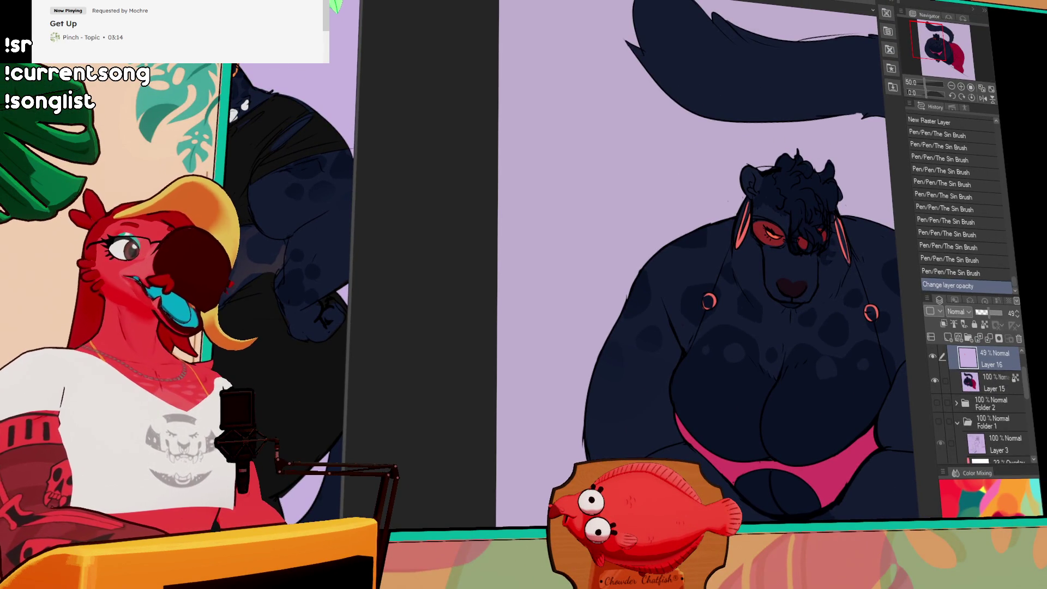
# Zoom out to the whole figure and merge the faded layer into Layer 15.
pyautogui.hscroll(2, 719, 322)
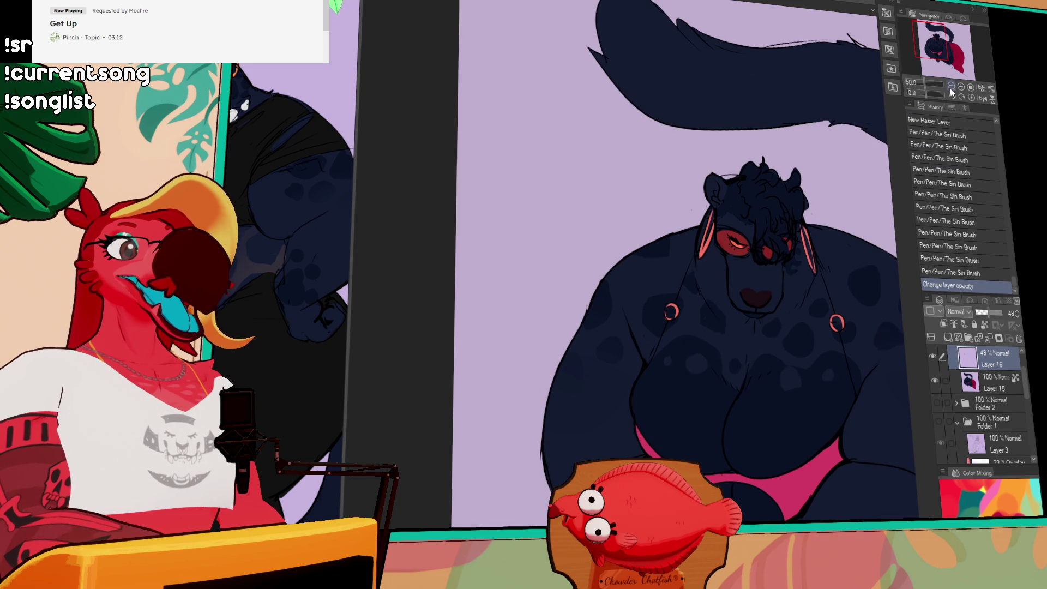
pyautogui.click(950, 87)
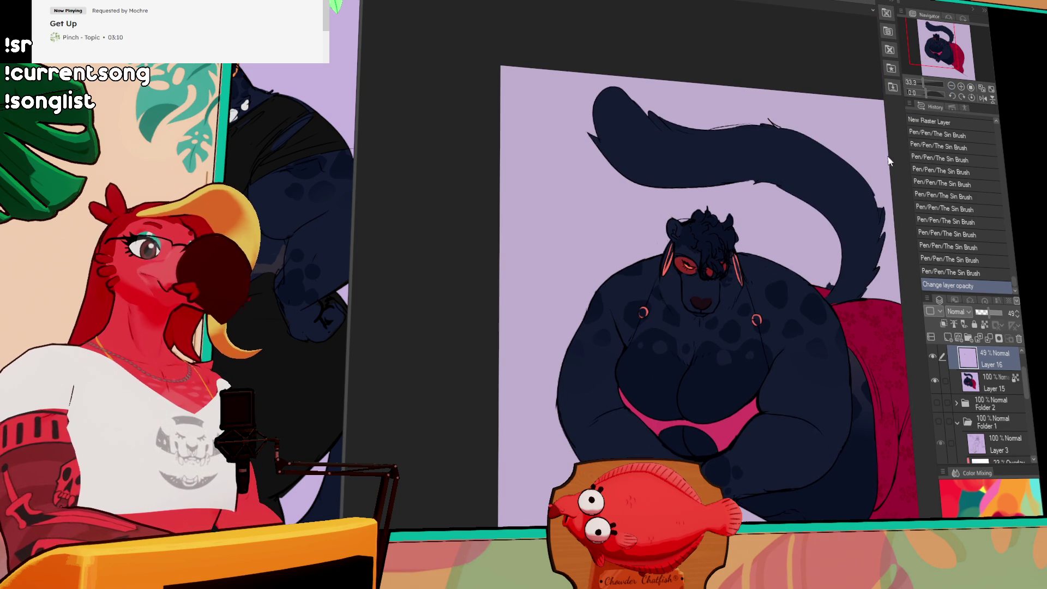
pyautogui.scroll(-2, 780, 289)
pyautogui.hscroll(2, 780, 289)
pyautogui.click(749, 105)
pyautogui.hotkey('ctrl', 'z')
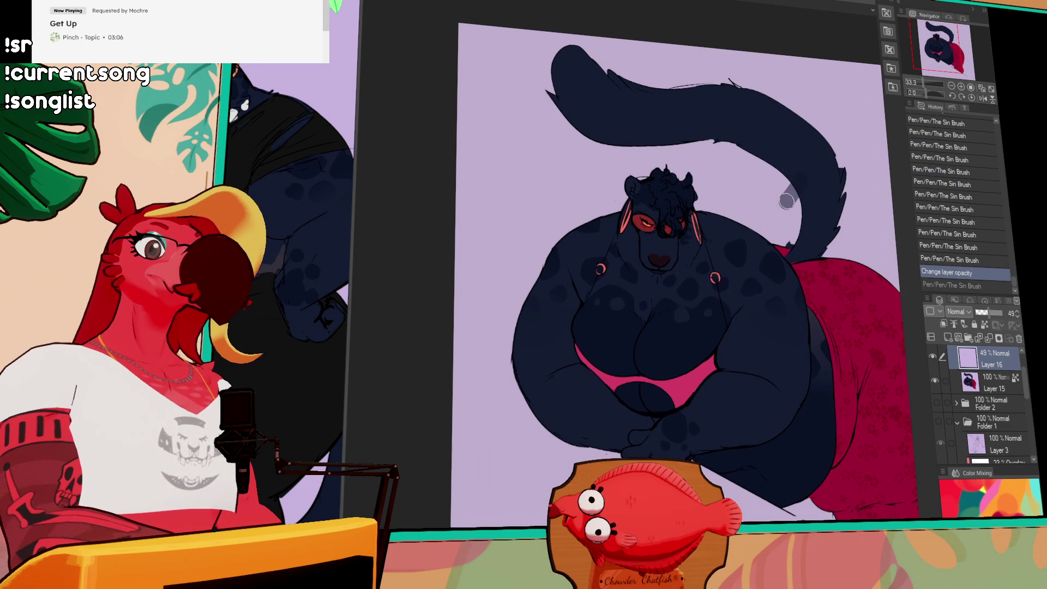
pyautogui.click(968, 338)
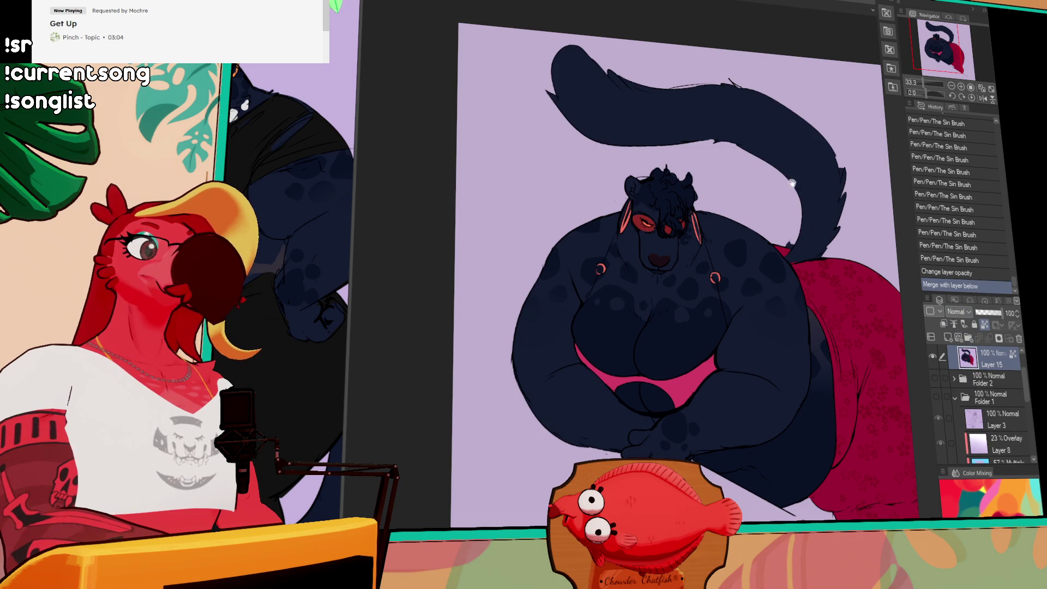
# Darken the tail's lower edge and tip with pen strokes, undoing one stray stroke.
pyautogui.moveTo(792, 184); pyautogui.dragTo(840, 314)
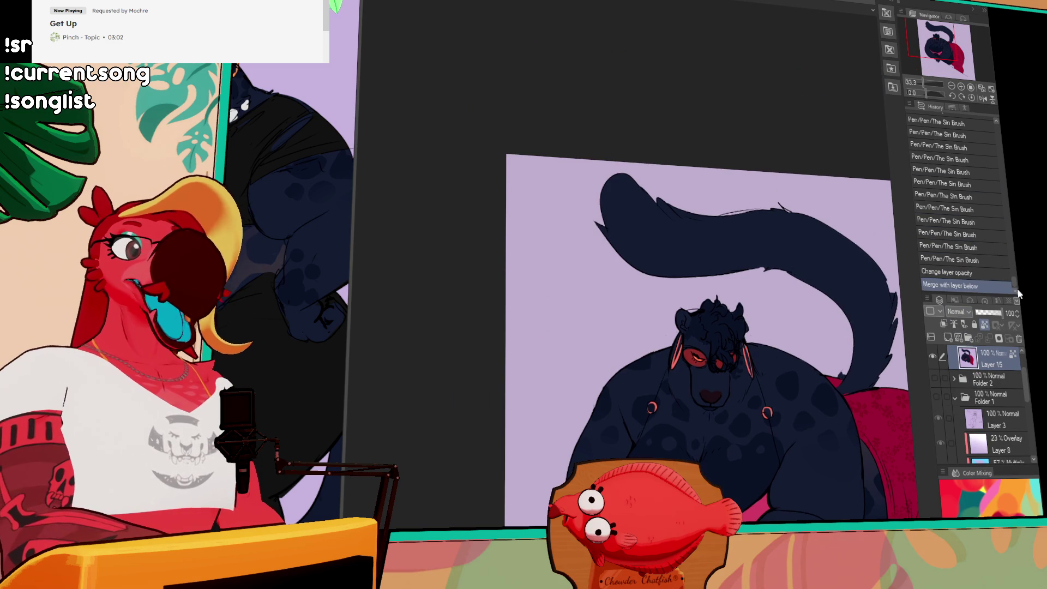
pyautogui.moveTo(756, 262)
pyautogui.mouseDown()
pyautogui.moveTo(719, 275)
pyautogui.moveTo(627, 261)
pyautogui.moveTo(707, 227)
pyautogui.mouseUp()
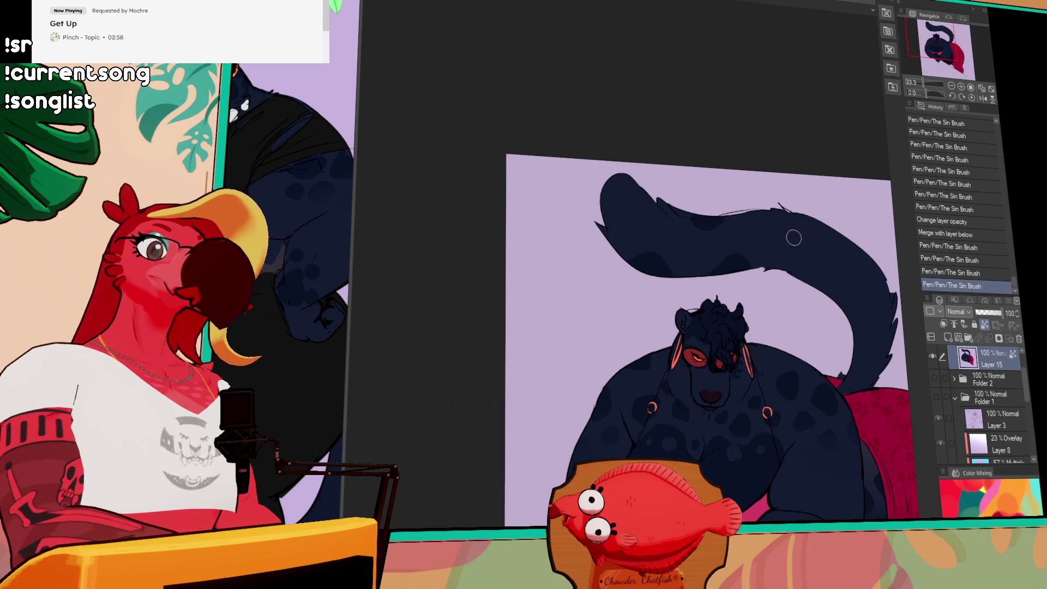
pyautogui.moveTo(638, 192)
pyautogui.mouseDown()
pyautogui.moveTo(600, 234)
pyautogui.moveTo(597, 218)
pyautogui.moveTo(628, 197)
pyautogui.moveTo(648, 220)
pyautogui.mouseUp()
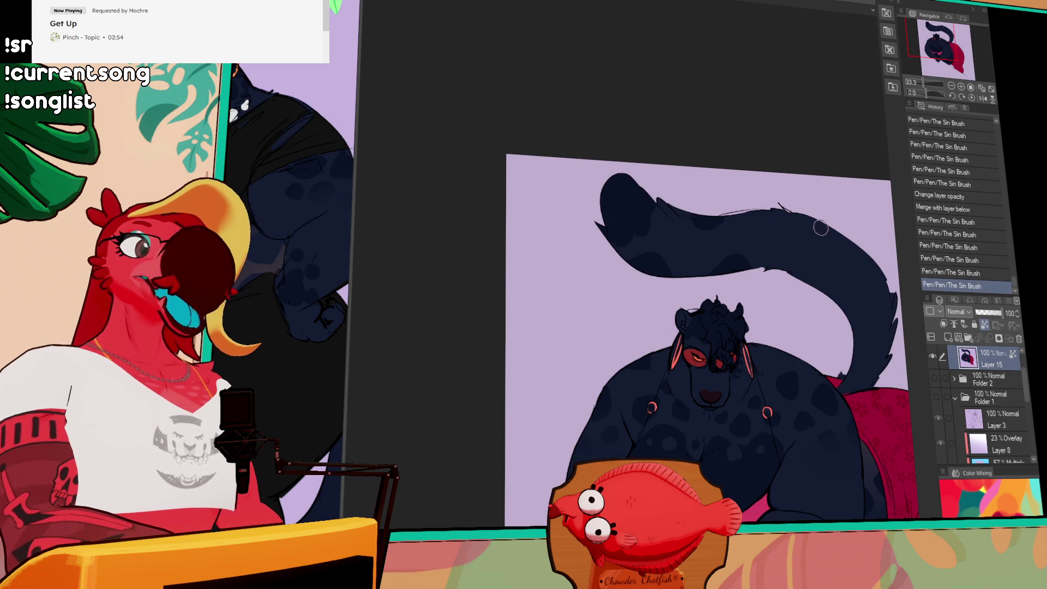
pyautogui.moveTo(793, 245)
pyautogui.mouseDown()
pyautogui.moveTo(815, 261)
pyautogui.moveTo(798, 255)
pyautogui.mouseUp()
pyautogui.hotkey('ctrl', 'z')
pyautogui.moveTo(841, 297); pyautogui.dragTo(872, 319)
# Add a new raster layer above Layer 15 and zoom out to the whole drawing.
pyautogui.moveTo(929, 370)
pyautogui.mouseDown()
pyautogui.moveTo(967, 288)
pyautogui.moveTo(896, 229)
pyautogui.moveTo(787, 229)
pyautogui.mouseUp()
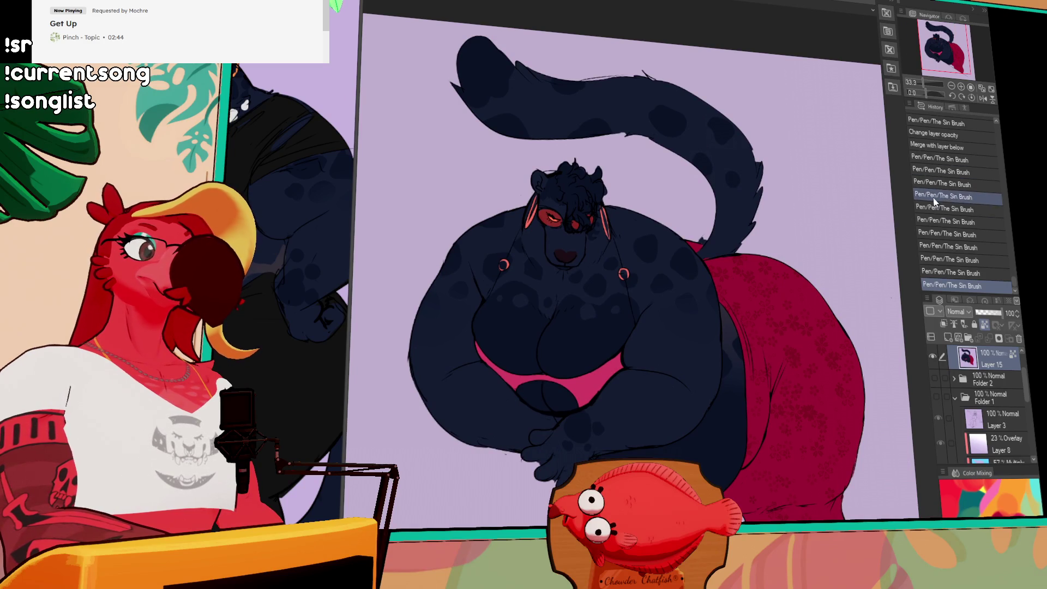
pyautogui.click(950, 337)
pyautogui.click(951, 86)
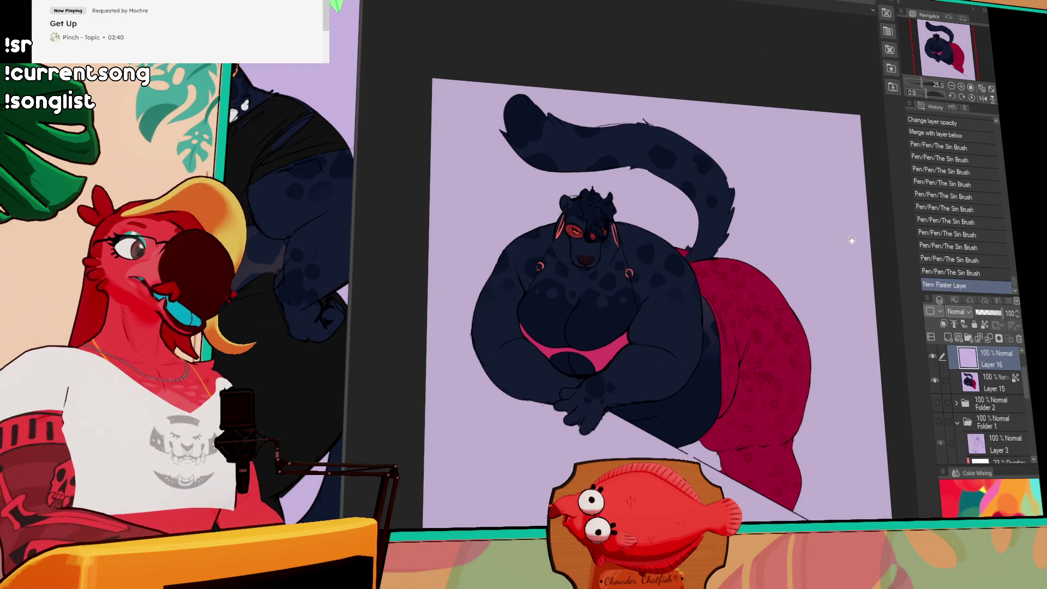
pyautogui.moveTo(851, 240); pyautogui.dragTo(854, 227)
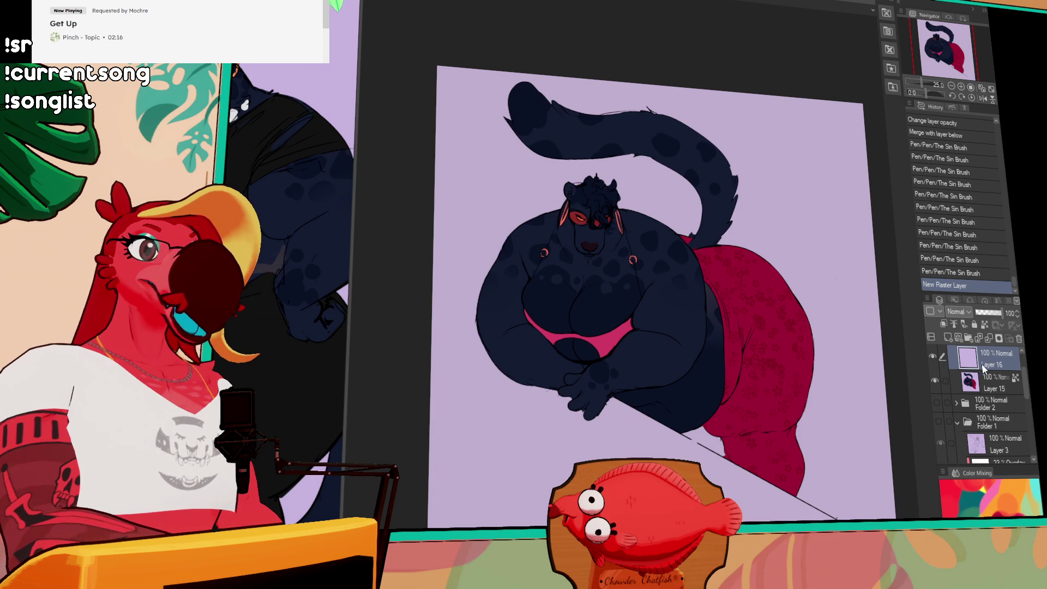
pyautogui.click(989, 379)
pyautogui.scroll(2, 980, 363)
pyautogui.moveTo(991, 402); pyautogui.dragTo(1004, 436)
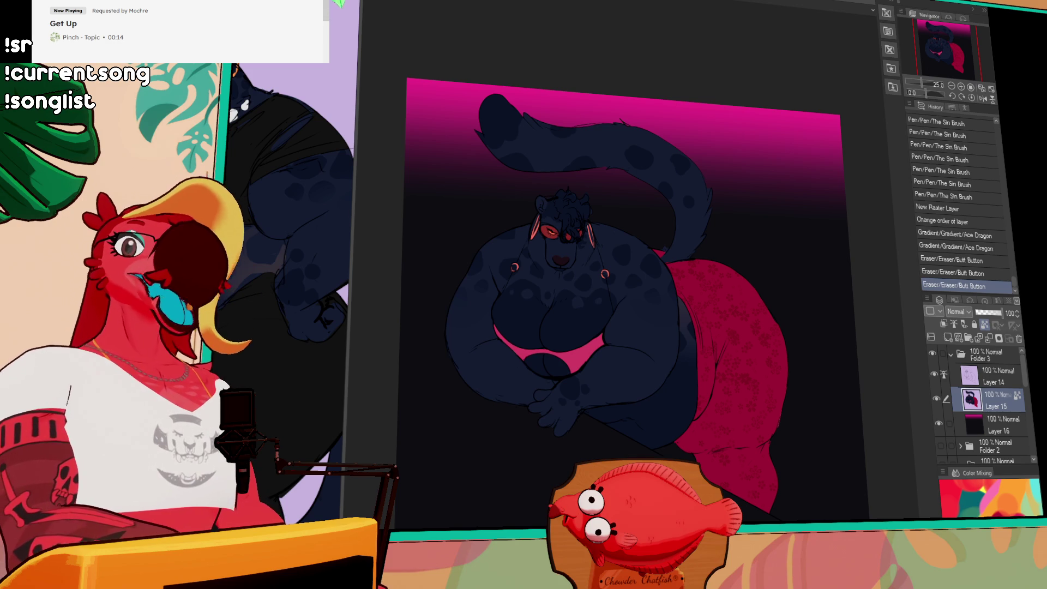
# Add a layer with a dark gradient over the character, set to Multiply at 45% and clipped.
pyautogui.click(990, 425)
pyautogui.click(985, 403)
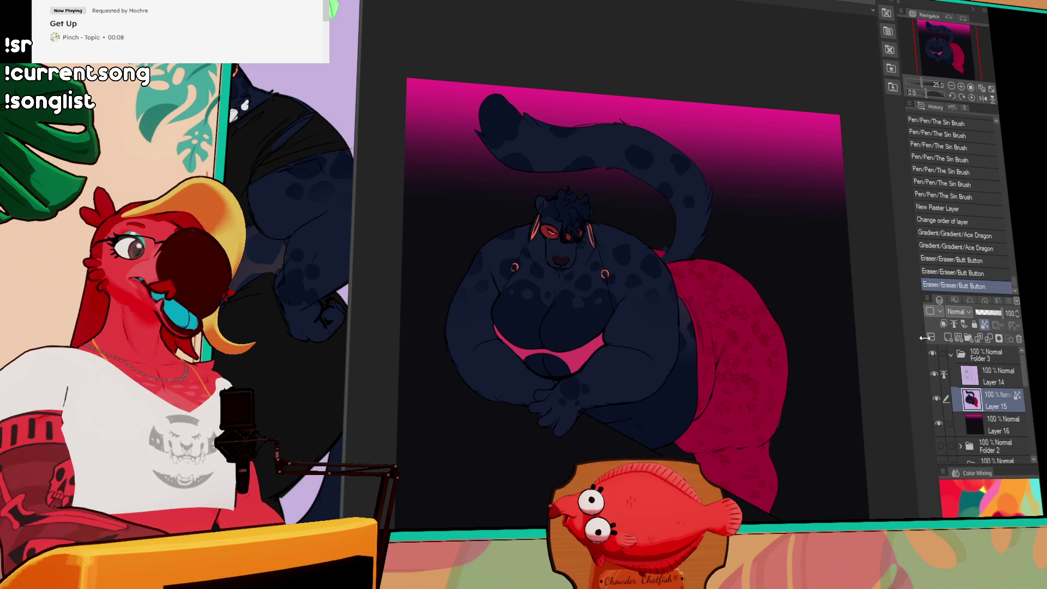
pyautogui.click(947, 338)
pyautogui.moveTo(839, 486)
pyautogui.mouseDown()
pyautogui.moveTo(552, 167)
pyautogui.moveTo(635, 328)
pyautogui.mouseUp()
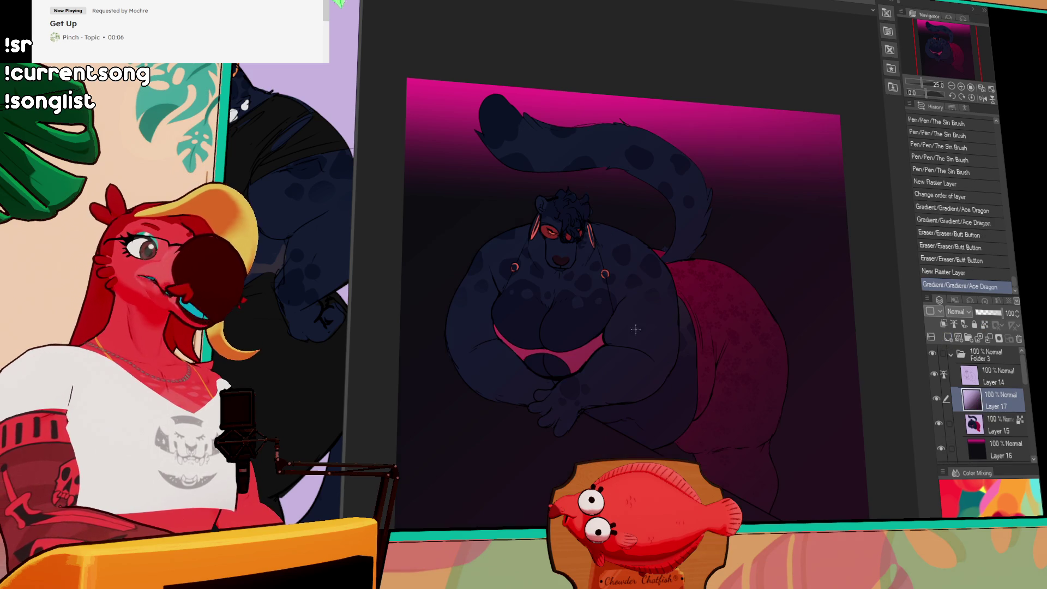
pyautogui.click(958, 312)
pyautogui.click(960, 341)
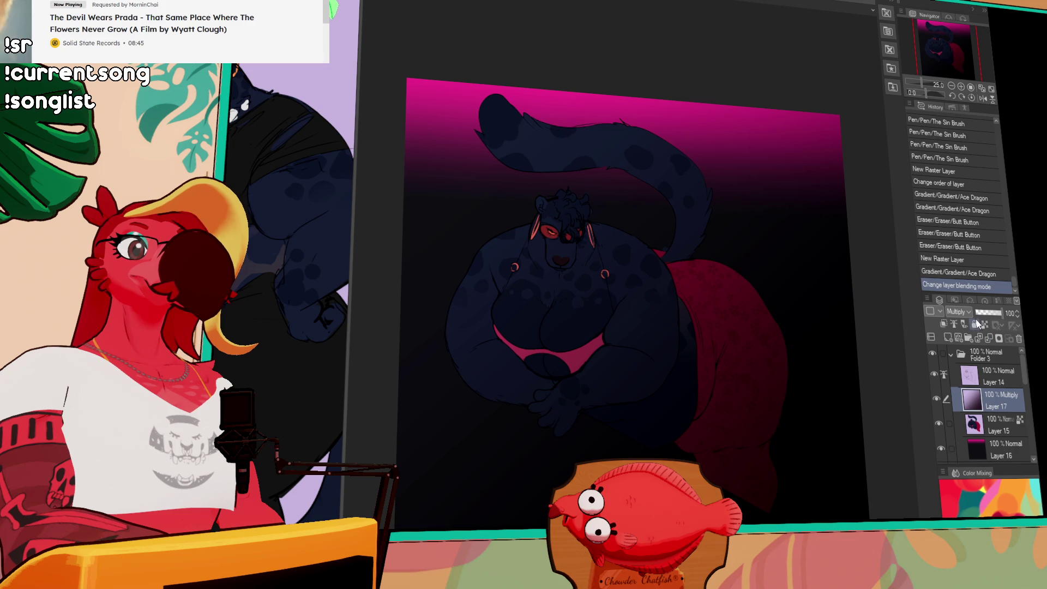
pyautogui.click(990, 313)
pyautogui.click(988, 312)
pyautogui.click(943, 324)
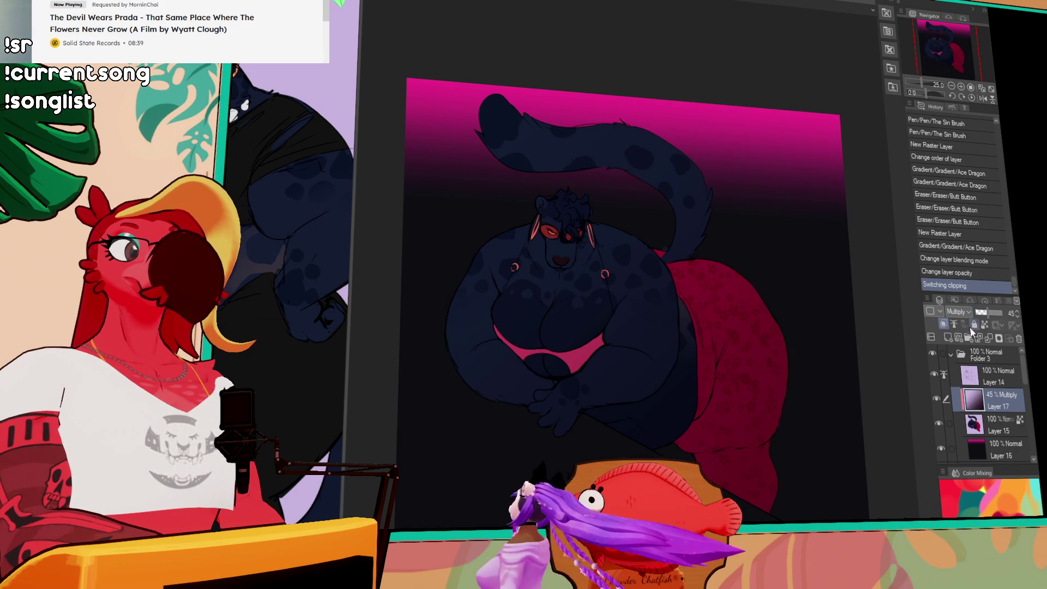
# Select the character layer and add a new empty Layer 18 above it.
pyautogui.click(974, 424)
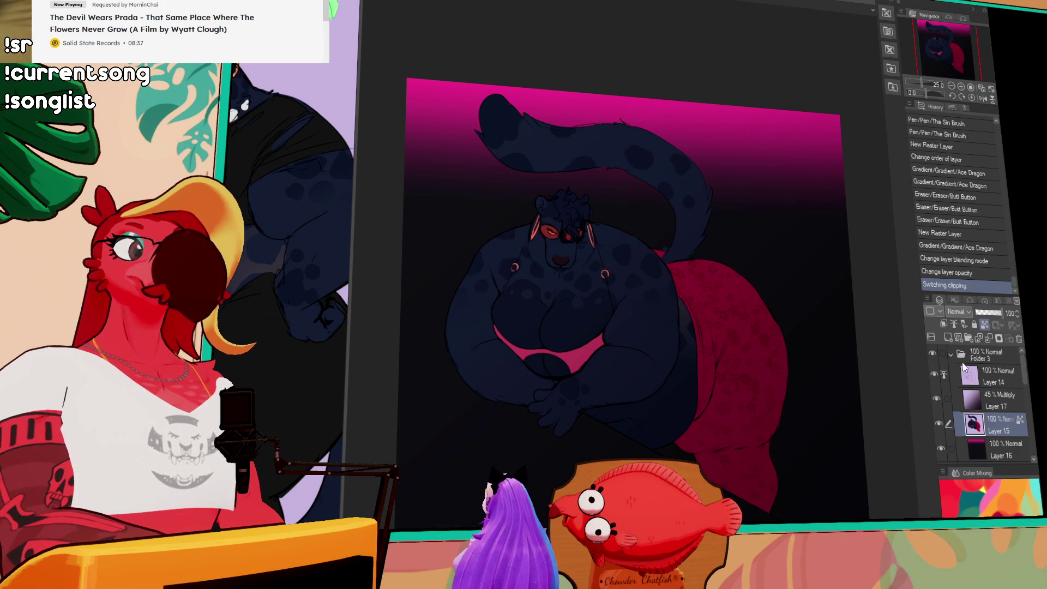
pyautogui.hotkey('ctrl', 'shift', 'n')
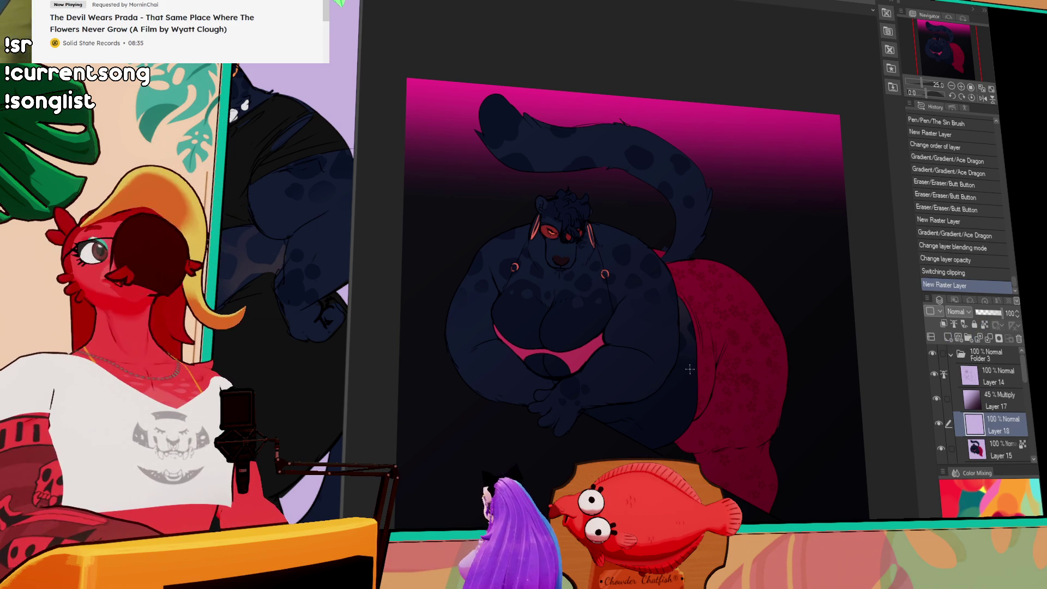
pyautogui.scroll(2, 431, 360)
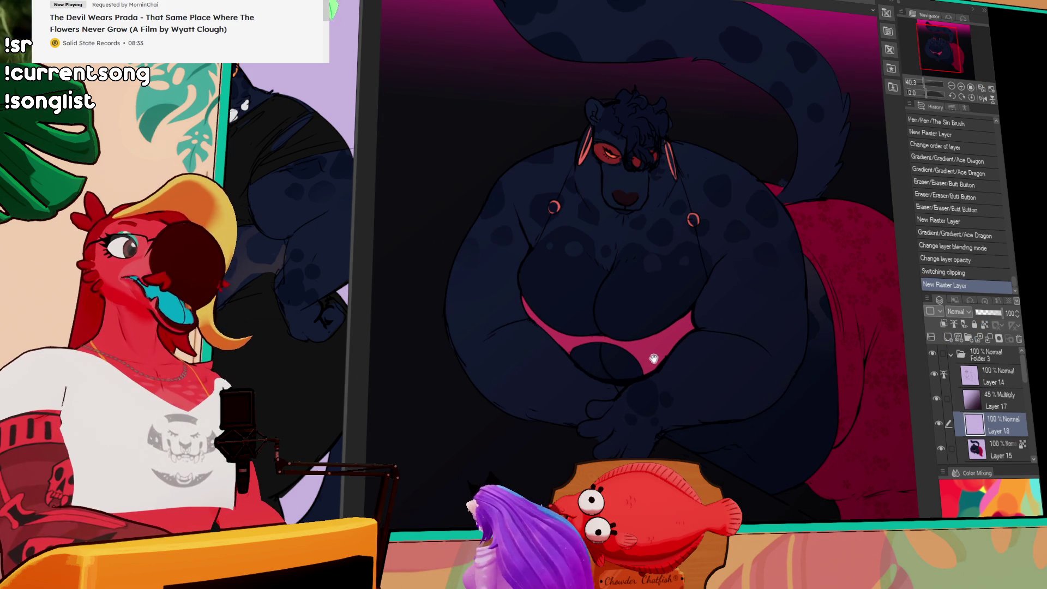
pyautogui.moveTo(654, 358); pyautogui.dragTo(629, 366)
pyautogui.moveTo(348, 304); pyautogui.dragTo(877, 340)
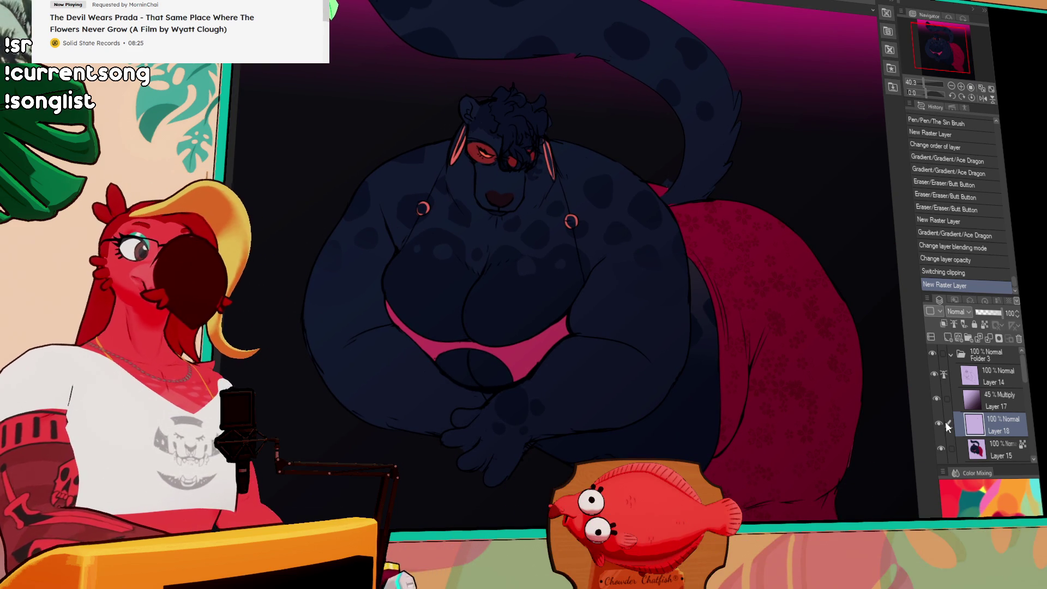
# Clip Layer 18 to the character and fill it with a top-to-bottom pink gradient in Overlay mode.
pyautogui.click(944, 324)
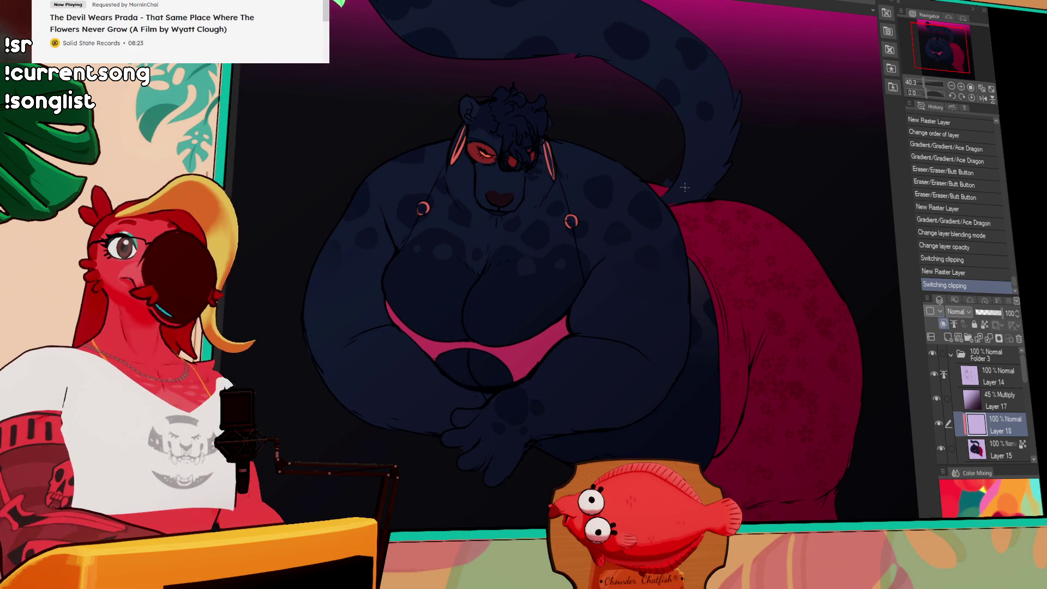
pyautogui.scroll(-2, 685, 187)
pyautogui.moveTo(434, 3); pyautogui.dragTo(820, 520)
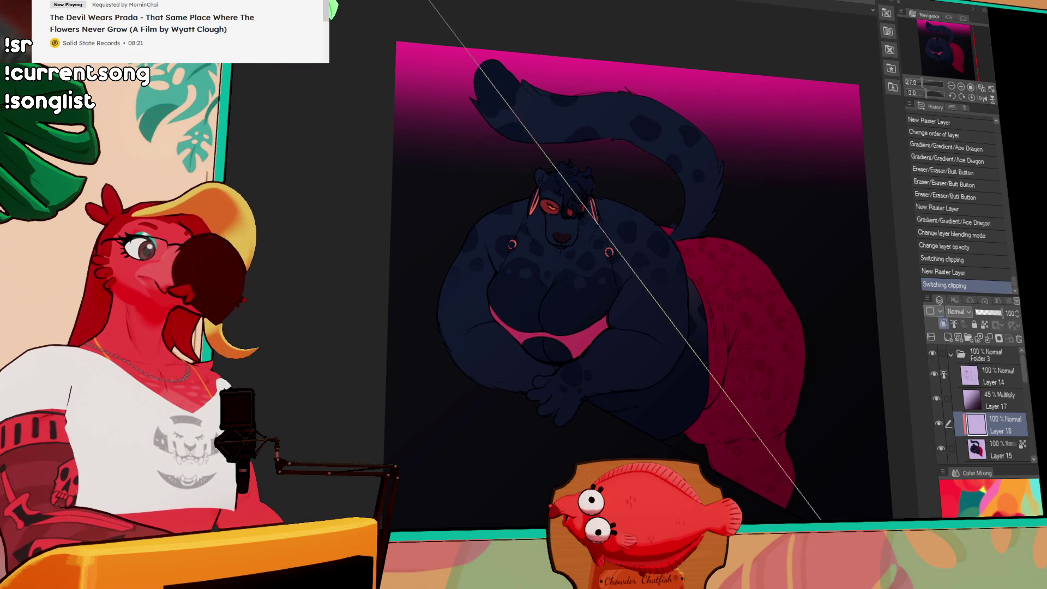
pyautogui.hotkey('ctrl', 'z')
pyautogui.moveTo(581, 1); pyautogui.dragTo(650, 457)
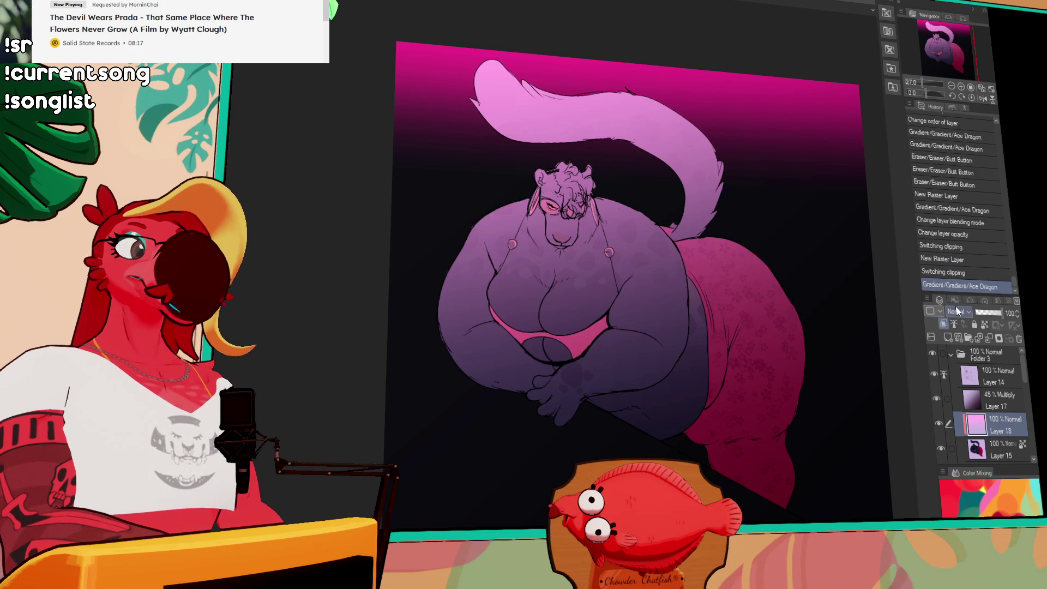
pyautogui.hotkey('shift', 'alt', 'o')
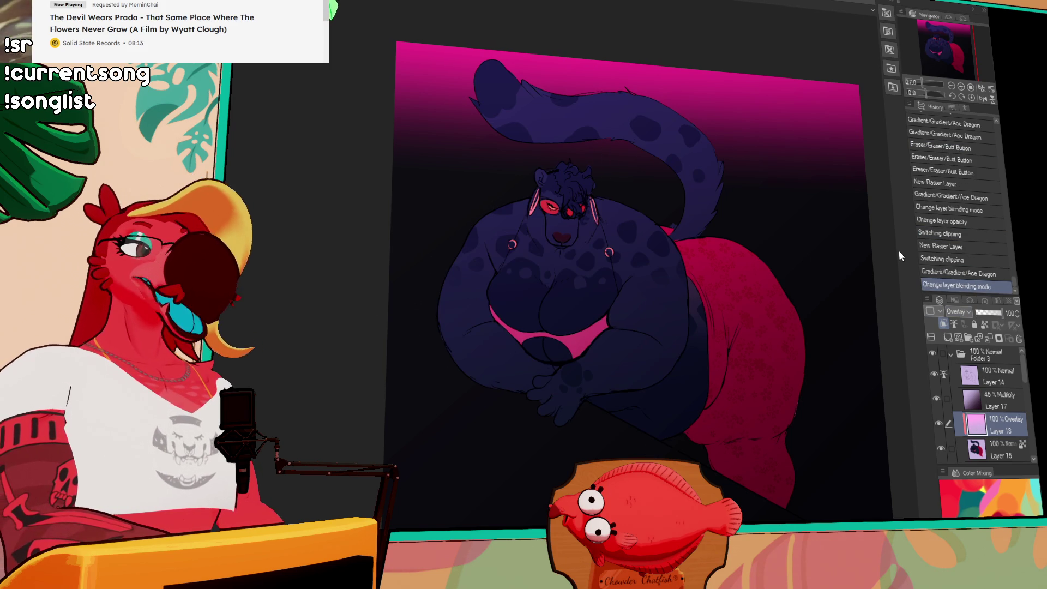
# Zoom in to check the tinted upper body, then select the background gradient layer.
pyautogui.scroll(3, 711, 274)
pyautogui.scroll(2, 657, 240)
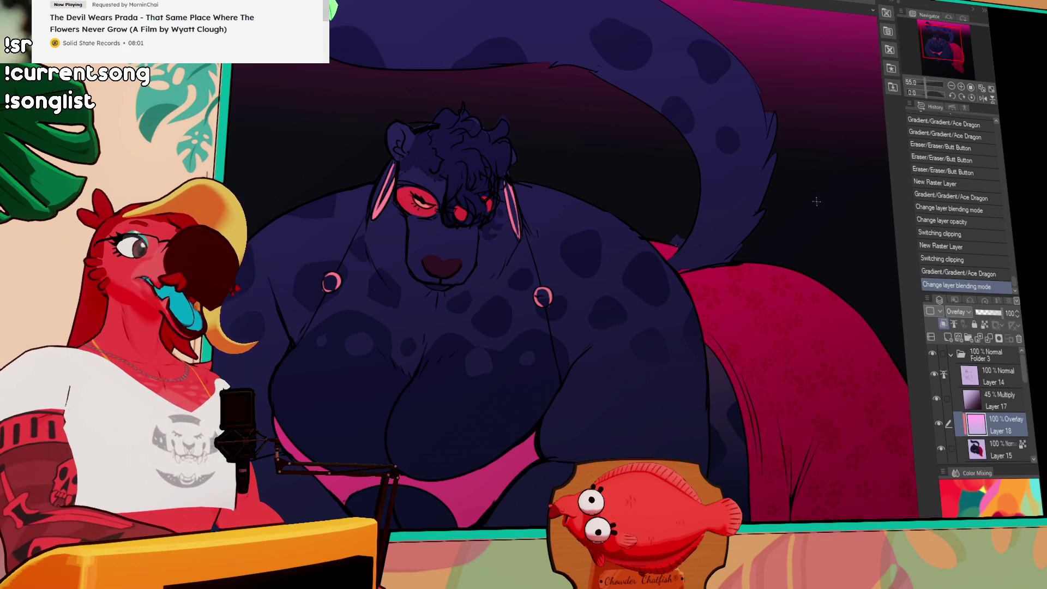
pyautogui.moveTo(613, 55); pyautogui.dragTo(800, 71)
pyautogui.scroll(-2, 840, 98)
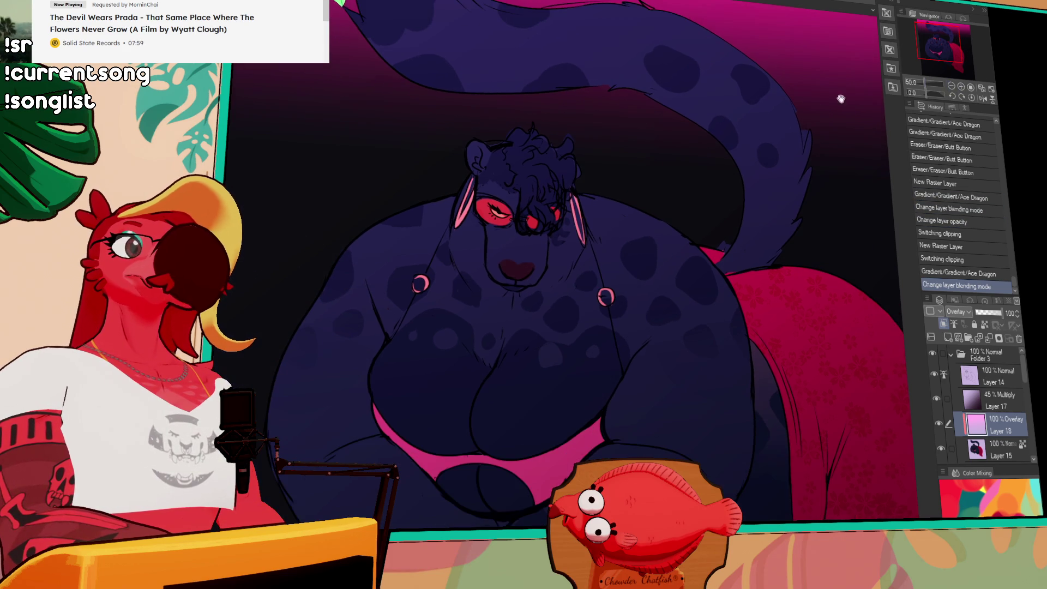
pyautogui.scroll(-3, 844, 94)
pyautogui.moveTo(682, 154); pyautogui.dragTo(679, 181)
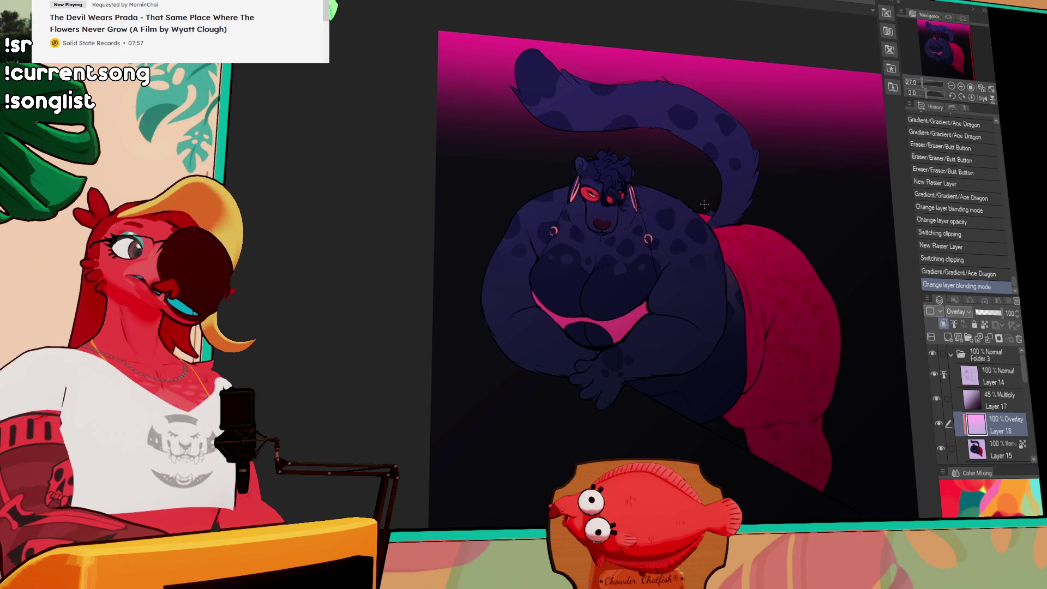
pyautogui.click(982, 448)
pyautogui.scroll(-2, 987, 436)
pyautogui.click(987, 427)
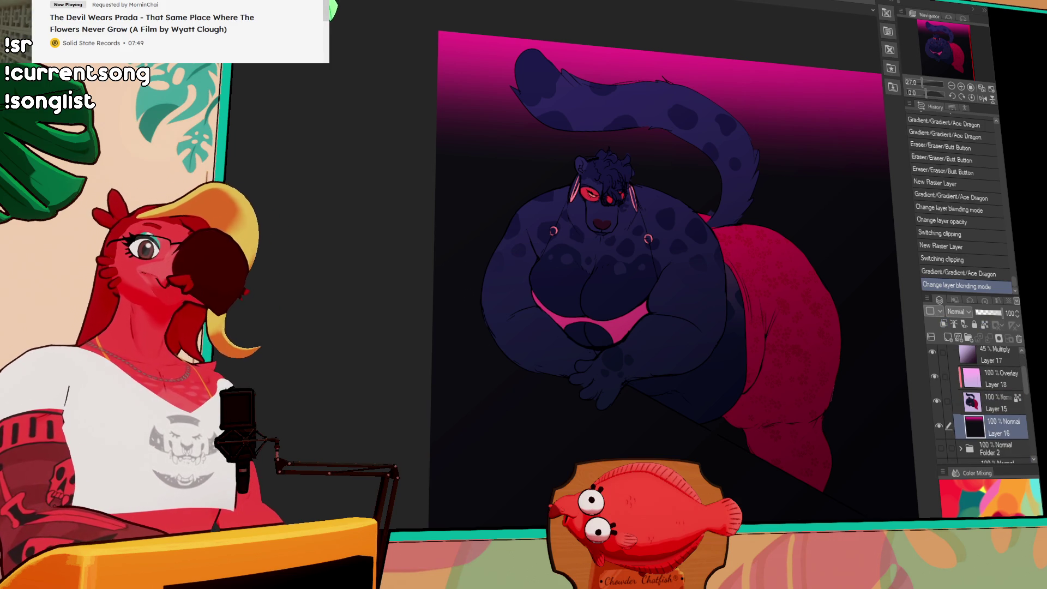
# Draw a diagonal line on the background layer and fill the lower-left area dark.
pyautogui.moveTo(901, 460); pyautogui.dragTo(752, 414)
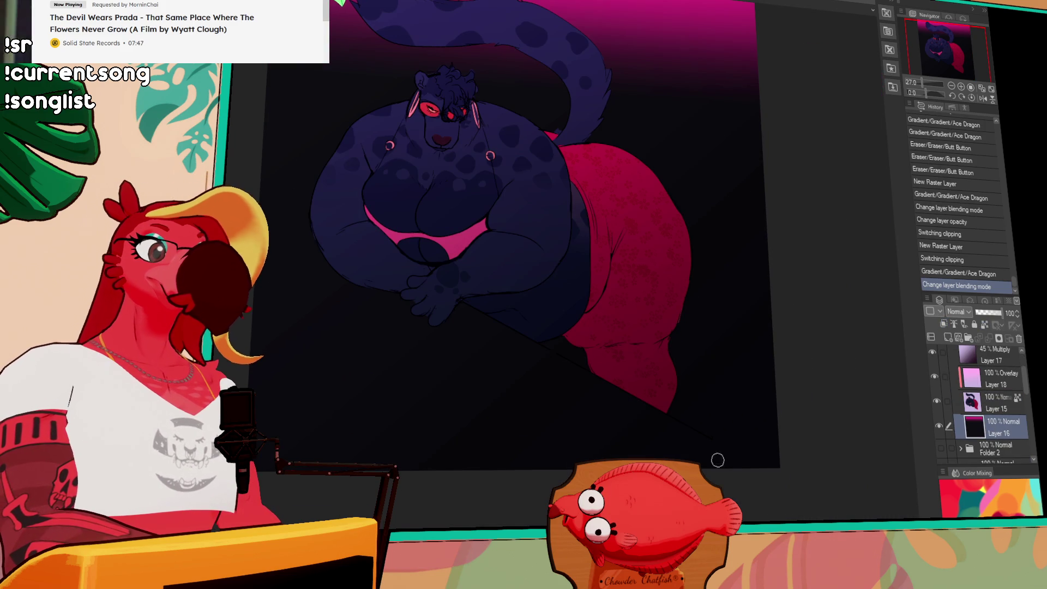
pyautogui.moveTo(755, 479)
pyautogui.mouseDown()
pyautogui.moveTo(226, 161)
pyautogui.moveTo(807, 490)
pyautogui.moveTo(719, 455)
pyautogui.mouseUp()
pyautogui.click(860, 280)
# Drag a rectangular selection around the character to mark the crop area.
pyautogui.scroll(2, 859, 278)
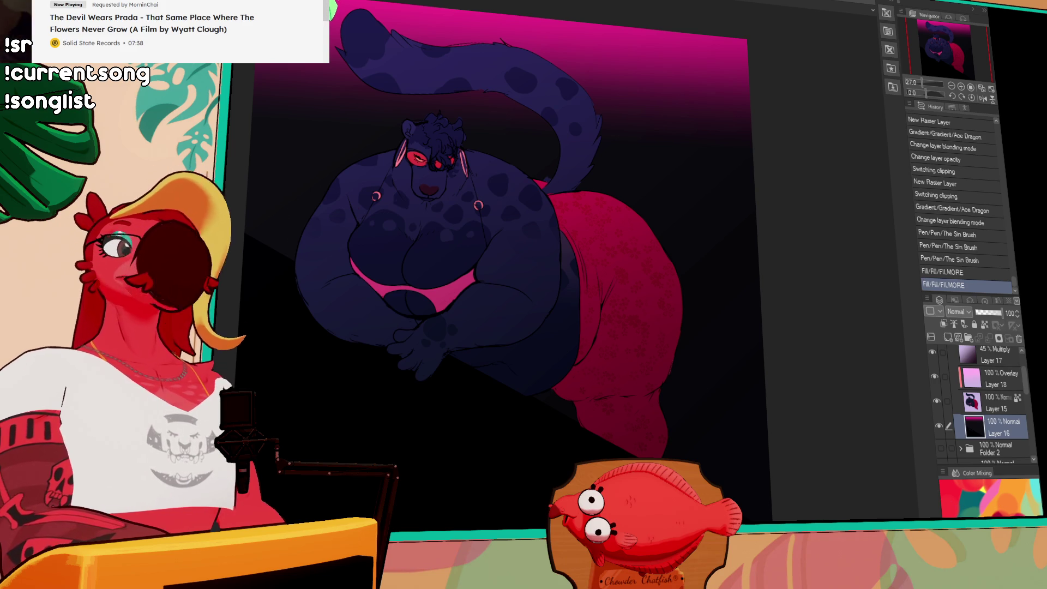
pyautogui.scroll(1, 850, 425)
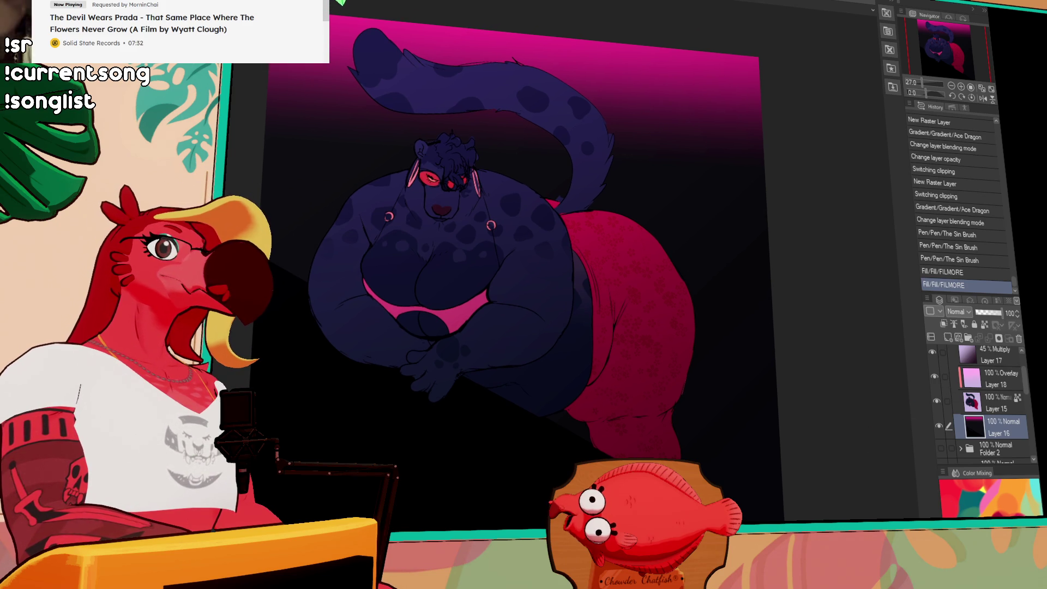
pyautogui.moveTo(314, 27)
pyautogui.mouseDown()
pyautogui.moveTo(619, 441)
pyautogui.moveTo(718, 467)
pyautogui.moveTo(707, 447)
pyautogui.mouseUp()
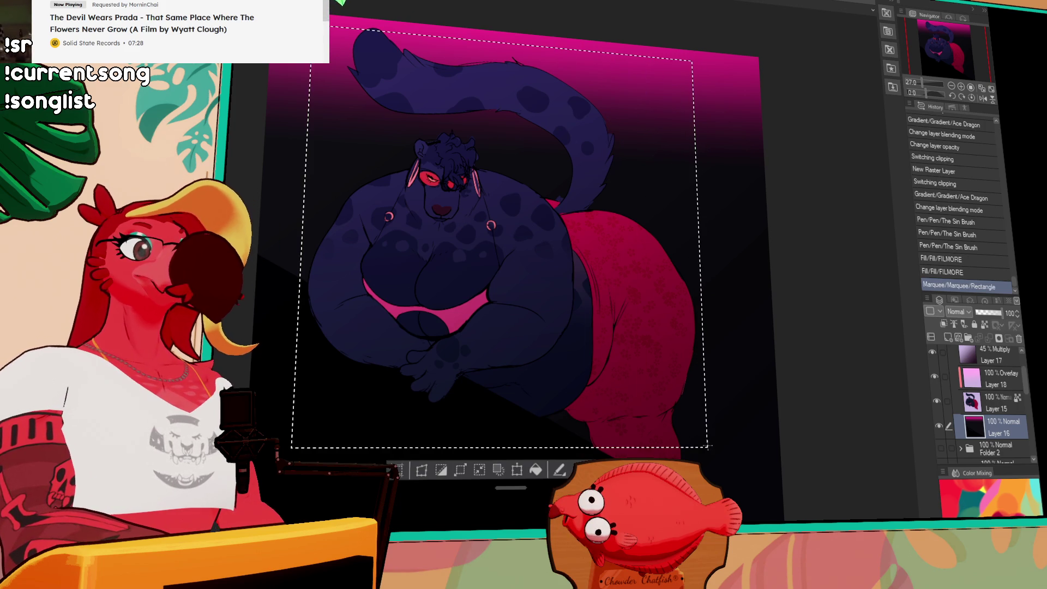
pyautogui.click(398, 473)
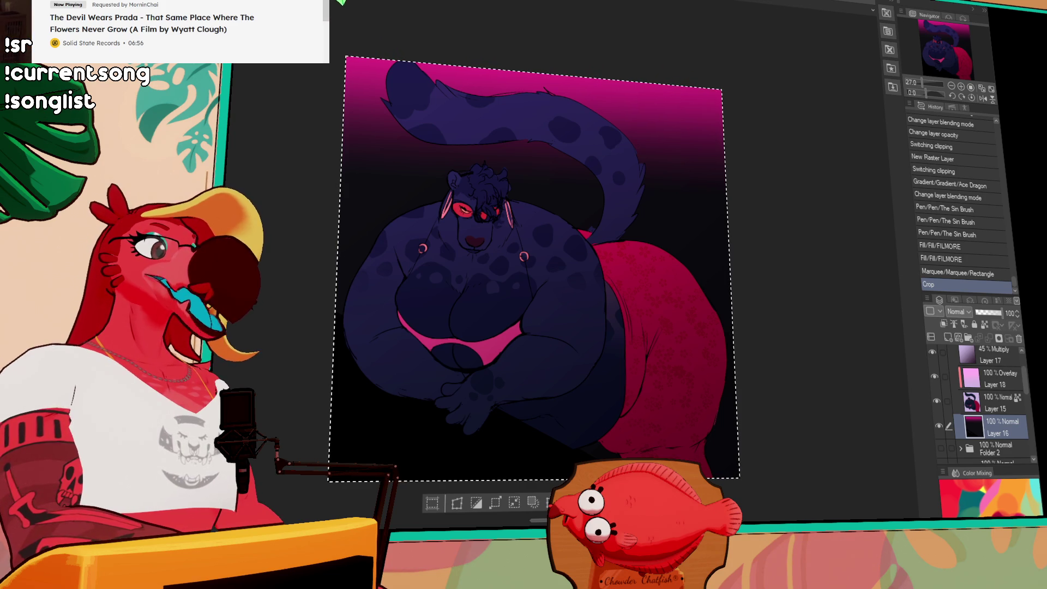
pyautogui.hotkey('ctrl', 'shift', 'e')
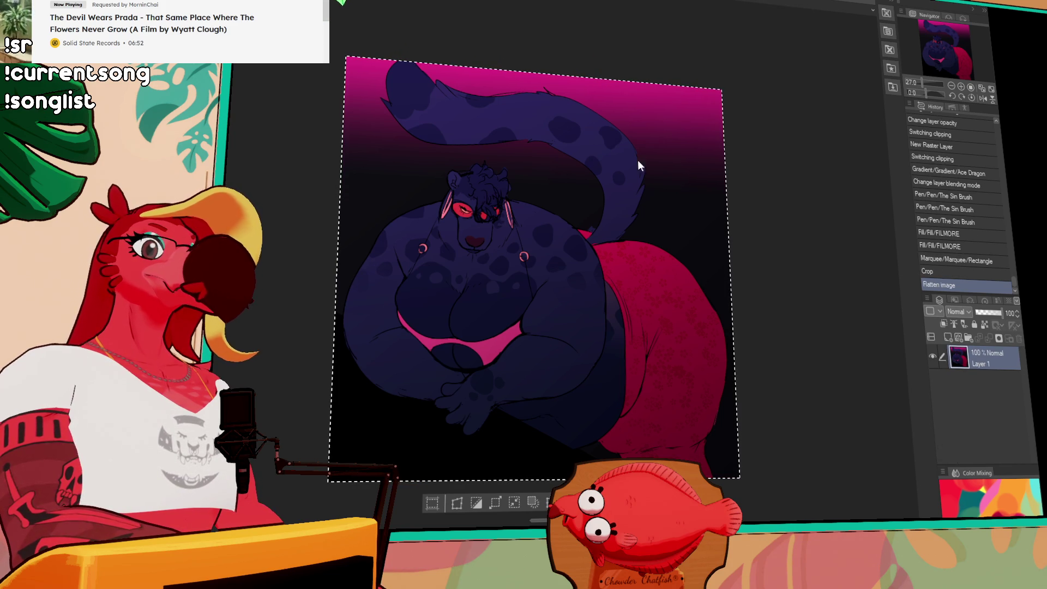
pyautogui.click(561, 169)
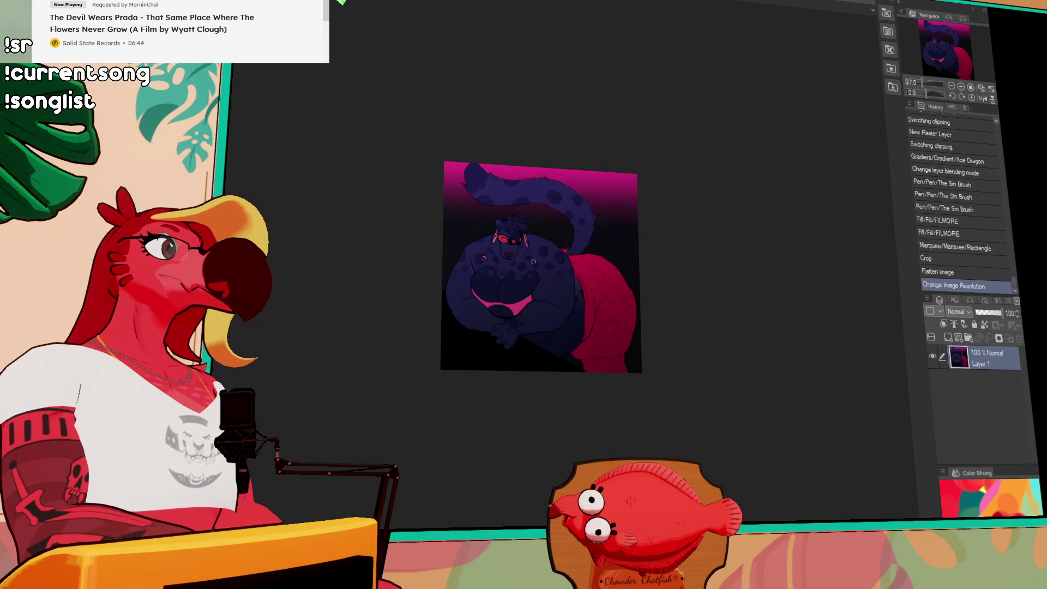
pyautogui.click(941, 247)
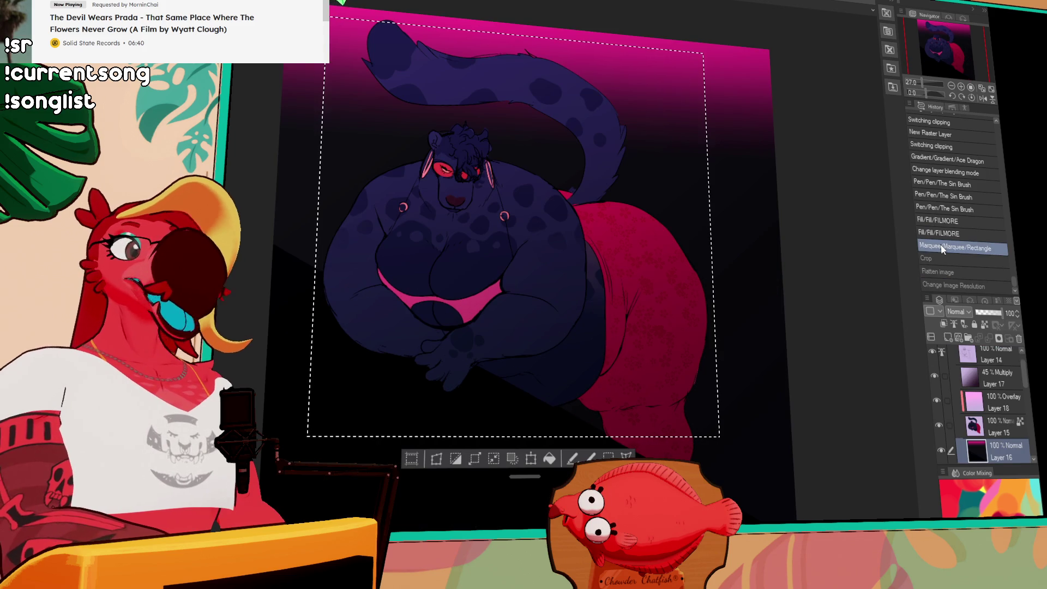
# Zoom in on the face and, on Layer 14, draw a white stroke over the left eye.
pyautogui.click(961, 87)
pyautogui.click(961, 87)
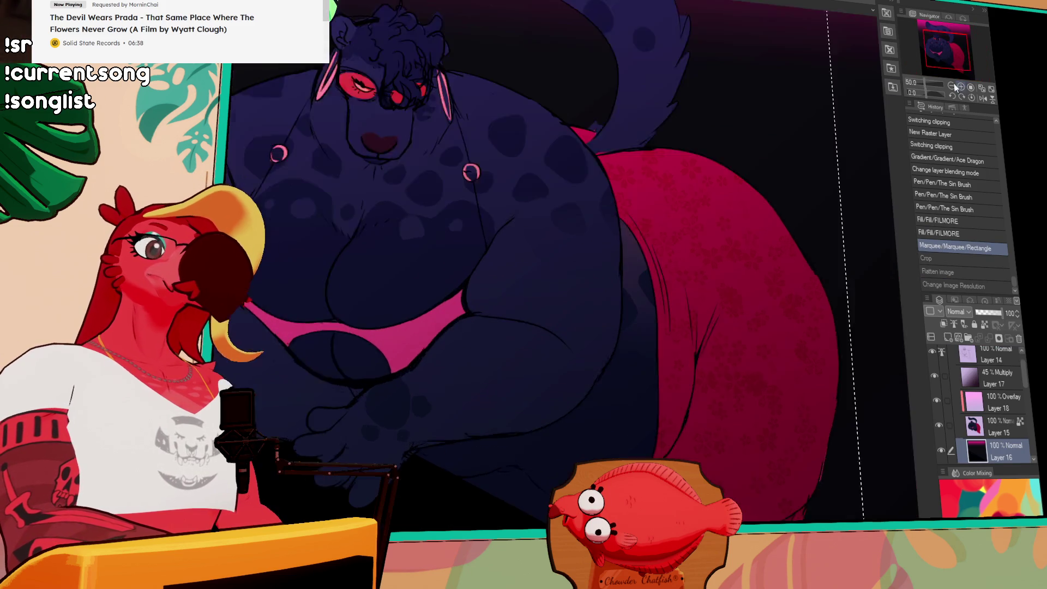
pyautogui.click(961, 88)
pyautogui.click(991, 357)
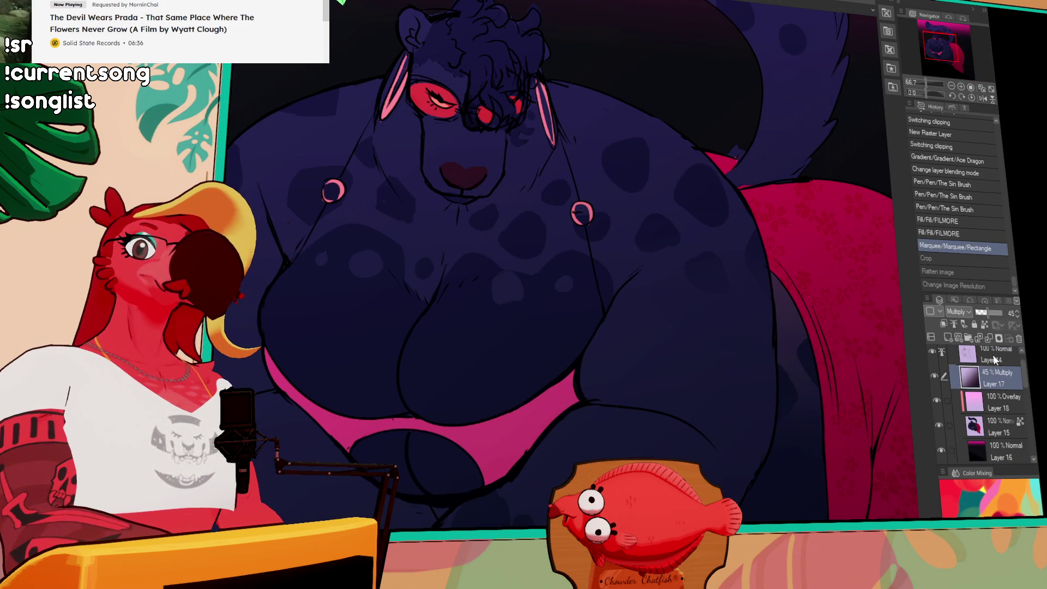
pyautogui.moveTo(247, 209); pyautogui.dragTo(345, 291)
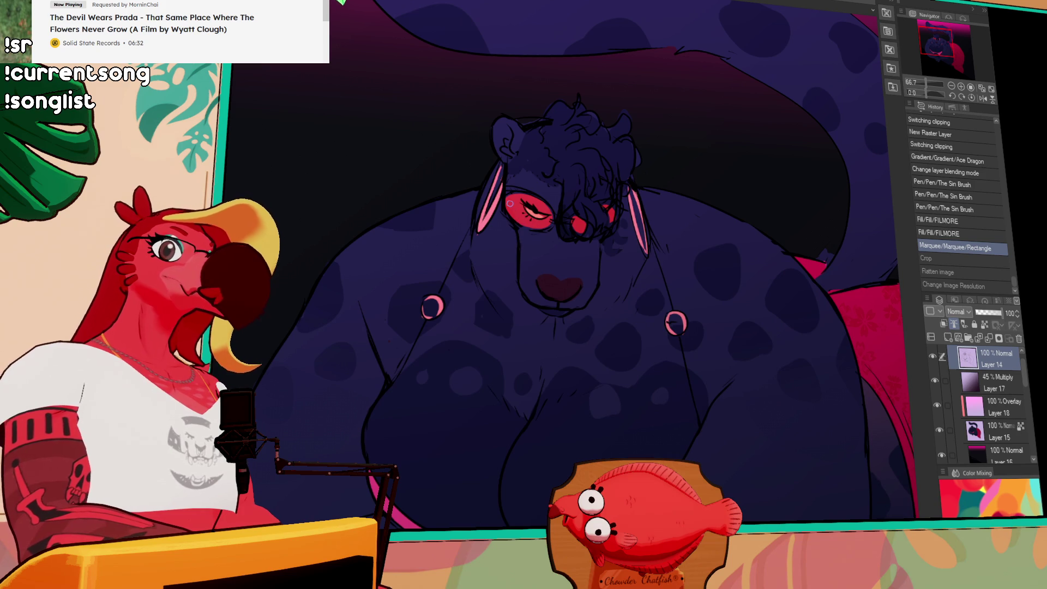
pyautogui.moveTo(503, 206); pyautogui.dragTo(534, 193)
pyautogui.hotkey('ctrl', 'z')
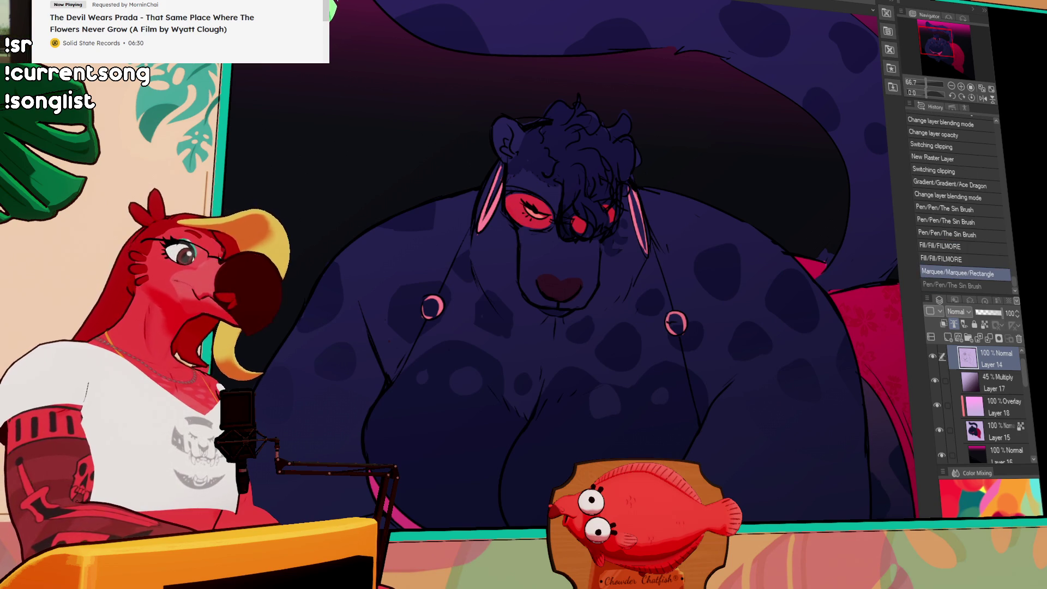
pyautogui.hotkey('ctrl', 'y')
# Add pink sparkle strokes beside both eyes, a pink highlight across the left eye, and a nose stroke.
pyautogui.moveTo(542, 282); pyautogui.dragTo(547, 283)
pyautogui.moveTo(544, 281); pyautogui.dragTo(547, 282)
pyautogui.moveTo(475, 207); pyautogui.dragTo(484, 230)
pyautogui.moveTo(466, 186)
pyautogui.mouseDown()
pyautogui.moveTo(479, 218)
pyautogui.moveTo(458, 237)
pyautogui.mouseUp()
pyautogui.hotkey('ctrl', 'z')
pyautogui.moveTo(657, 224)
pyautogui.mouseDown()
pyautogui.moveTo(624, 262)
pyautogui.moveTo(634, 241)
pyautogui.mouseUp()
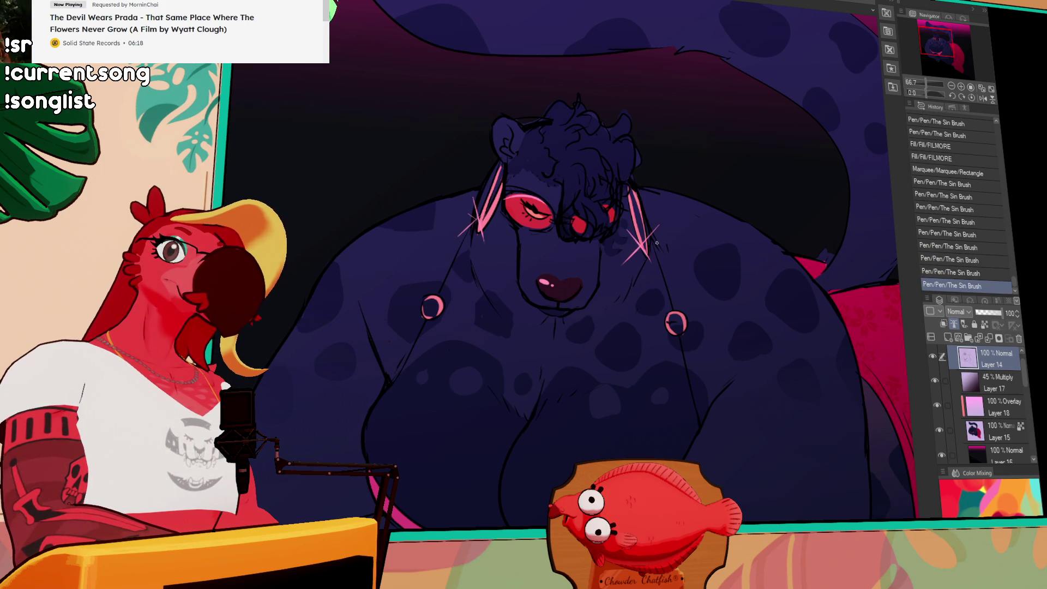
pyautogui.moveTo(532, 281)
pyautogui.mouseDown()
pyautogui.moveTo(541, 293)
pyautogui.moveTo(577, 282)
pyautogui.mouseUp()
pyautogui.moveTo(513, 214); pyautogui.dragTo(537, 200)
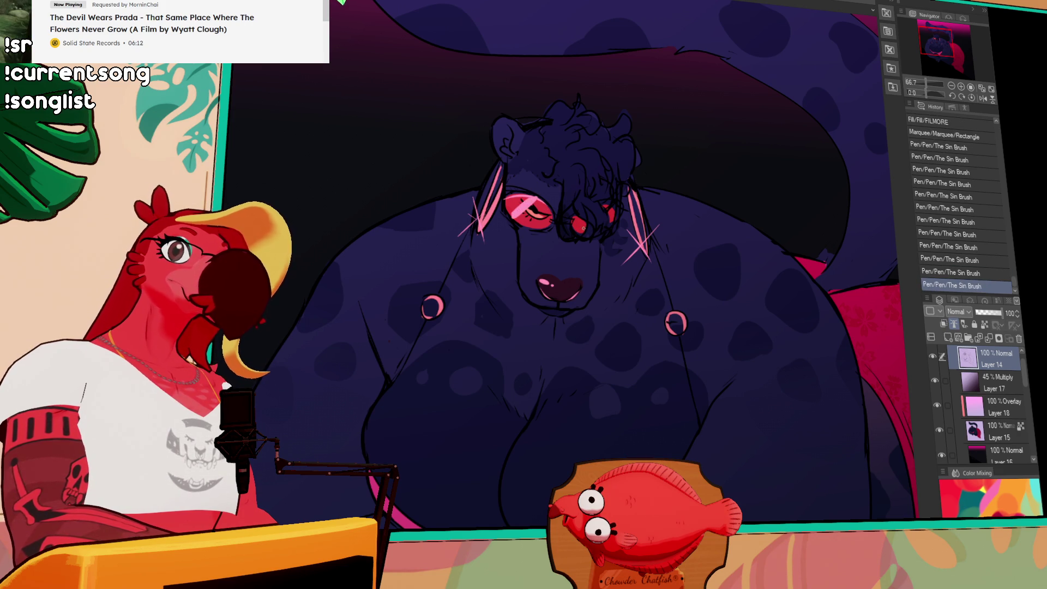
pyautogui.moveTo(575, 225); pyautogui.dragTo(582, 219)
# Erase a stray mark on Layer 15.
pyautogui.moveTo(649, 219); pyautogui.dragTo(639, 279)
pyautogui.moveTo(638, 234); pyautogui.dragTo(654, 254)
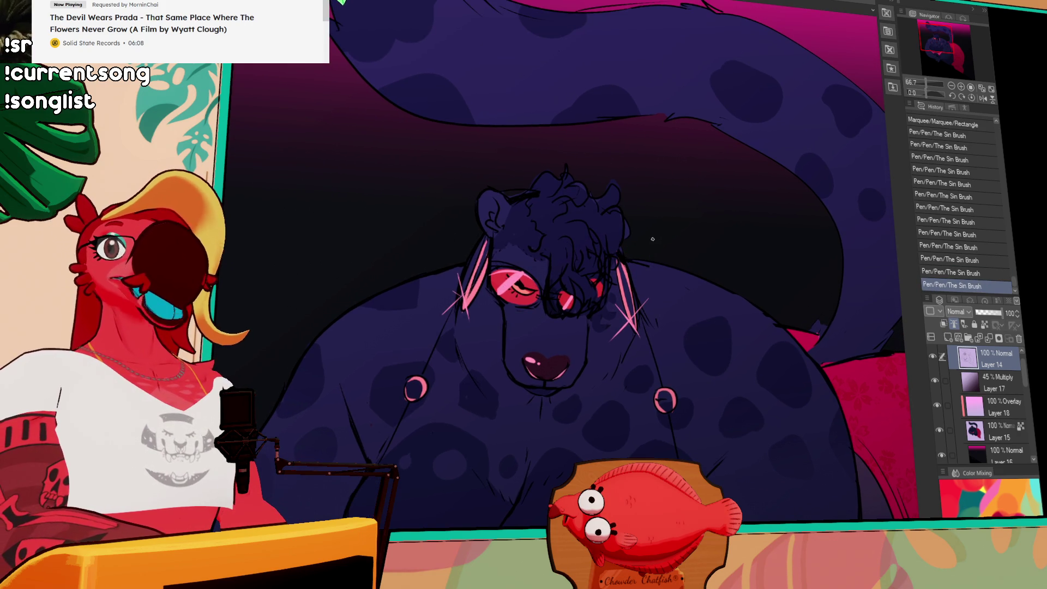
pyautogui.scroll(-4, 660, 327)
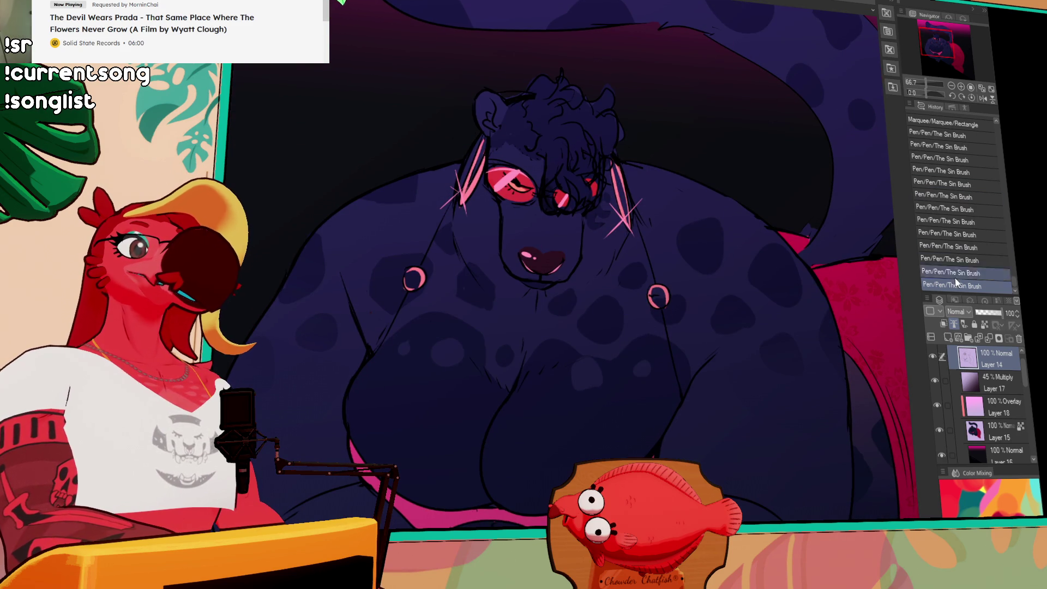
pyautogui.click(989, 426)
pyautogui.moveTo(818, 247)
pyautogui.mouseDown()
pyautogui.moveTo(812, 223)
pyautogui.moveTo(788, 218)
pyautogui.mouseUp()
pyautogui.press('e')
# Return to Layer 14 and zoom out to the whole drawing.
pyautogui.click(961, 351)
pyautogui.moveTo(670, 284); pyautogui.dragTo(674, 319)
pyautogui.moveTo(678, 236); pyautogui.dragTo(694, 288)
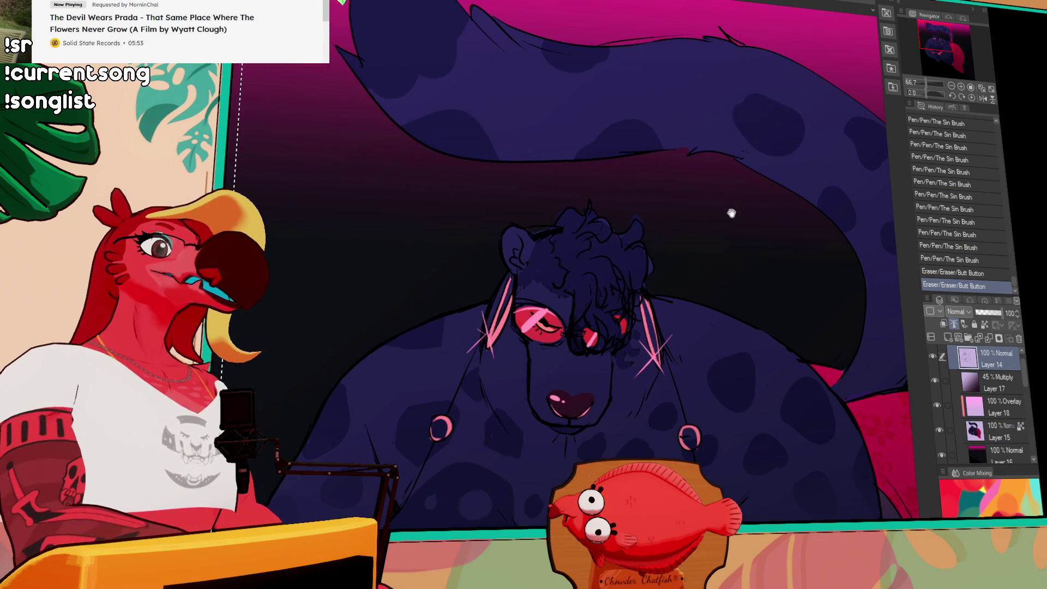
pyautogui.moveTo(790, 210); pyautogui.dragTo(738, 267)
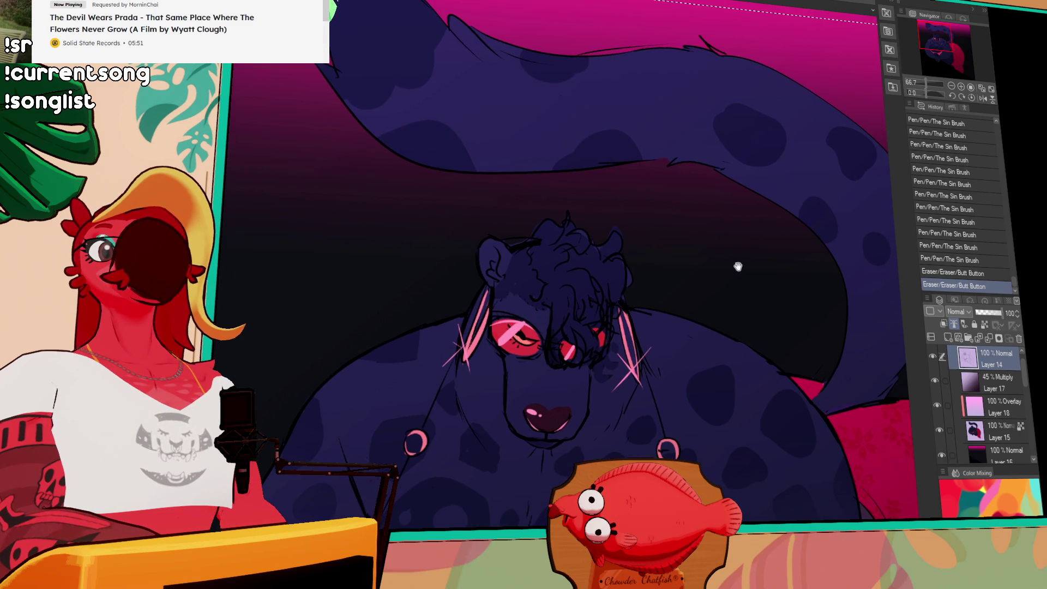
pyautogui.click(951, 86)
pyautogui.click(951, 86)
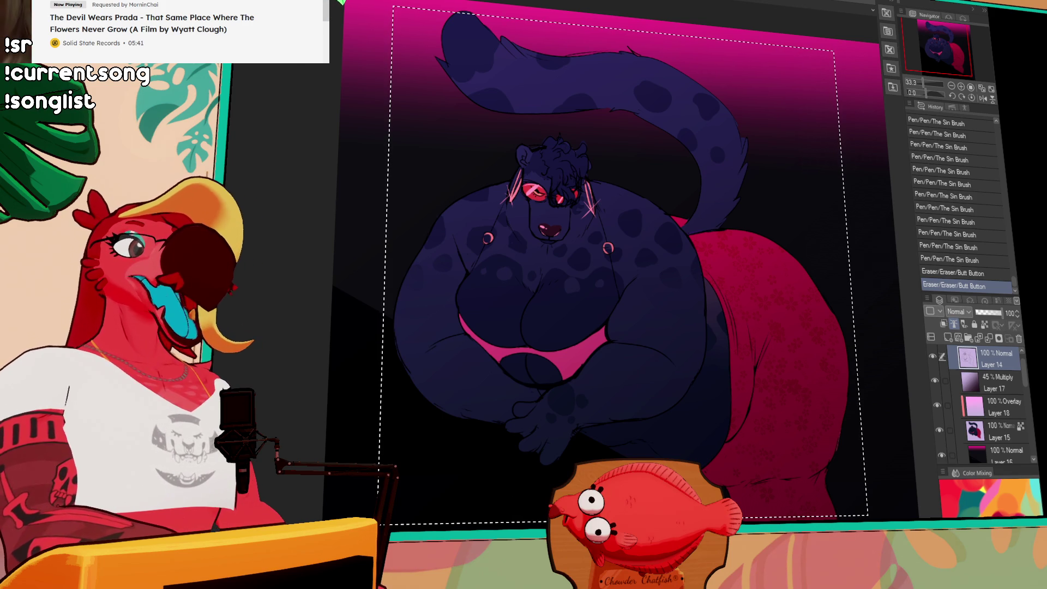
pyautogui.hotkey('ctrl', 'shift', 'x')
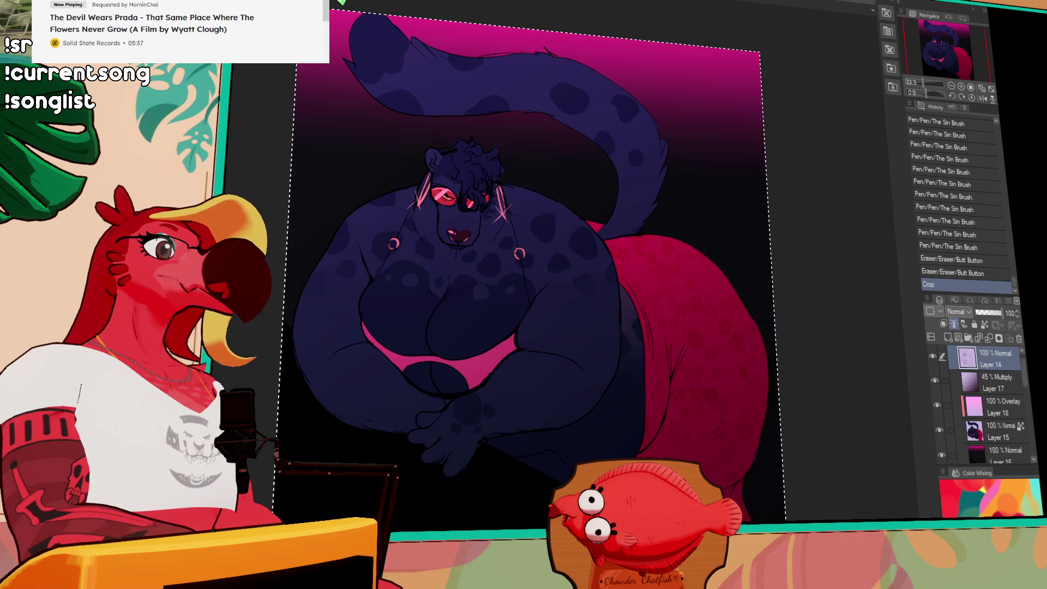
pyautogui.hotkey('ctrl', 'shift', 'e')
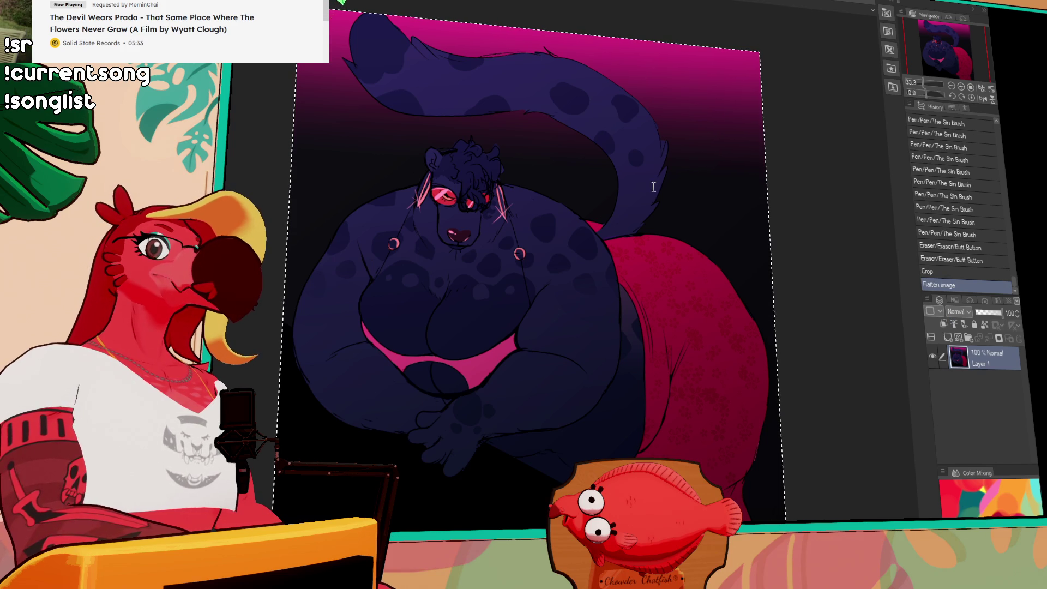
pyautogui.click(584, 166)
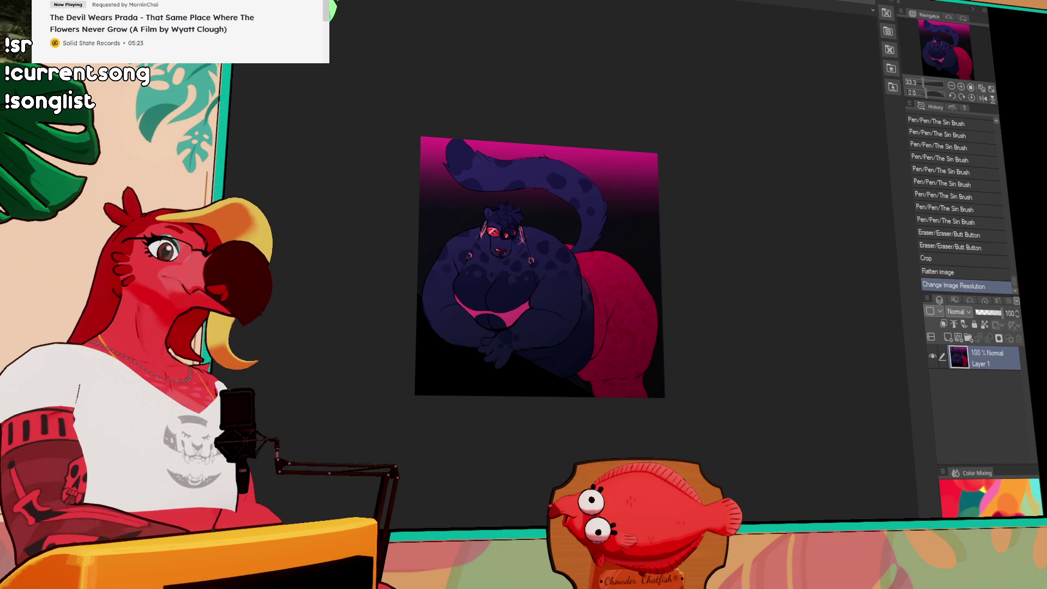
pyautogui.click(940, 247)
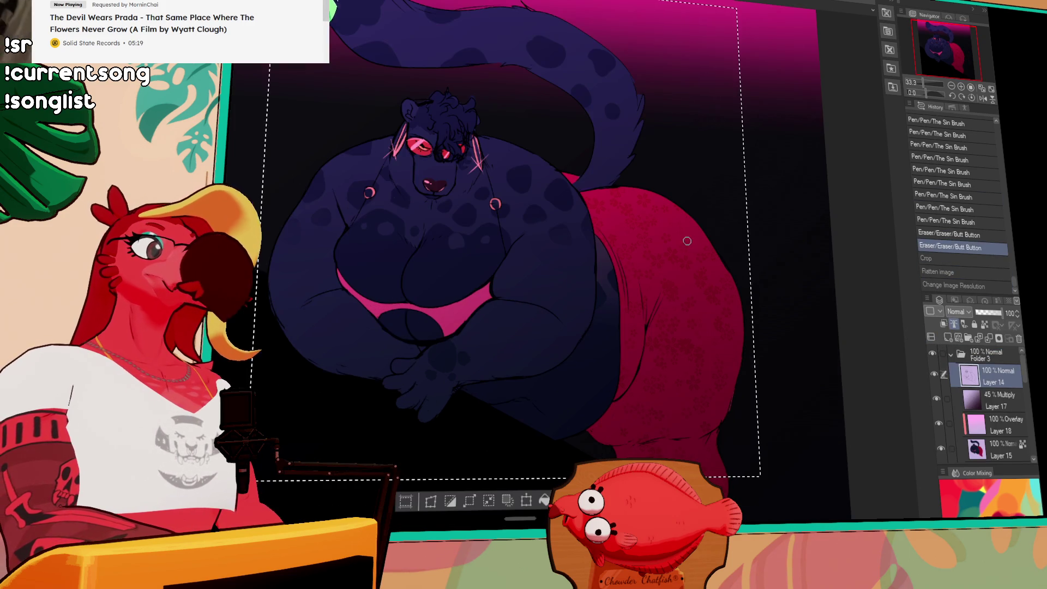
# Deselect the crop rectangle with Ctrl+D.
pyautogui.scroll(1, 687, 241)
pyautogui.hotkey('ctrl', 'd')
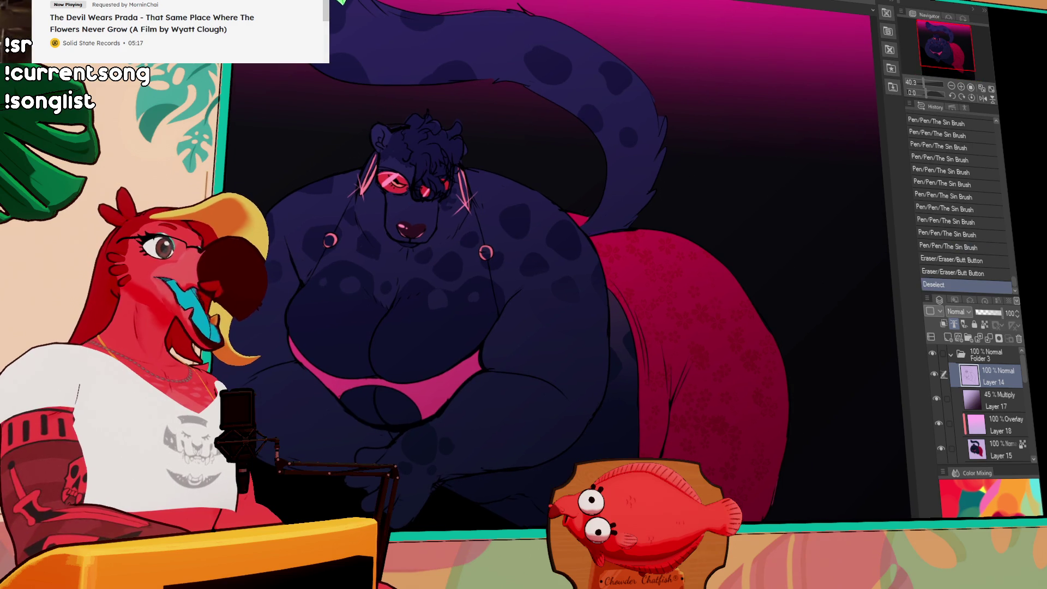
pyautogui.moveTo(578, 257); pyautogui.dragTo(551, 240)
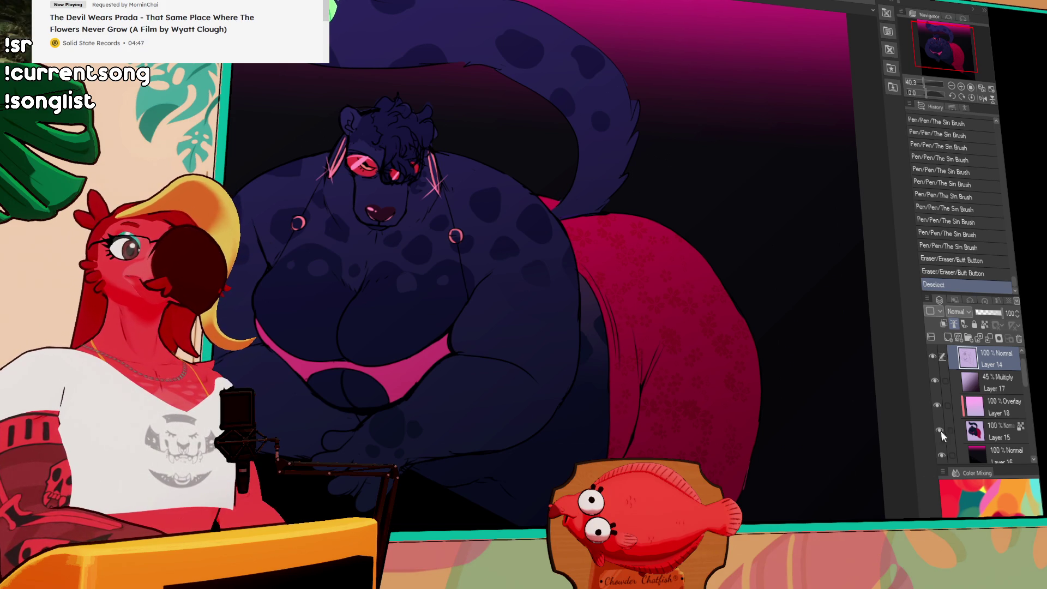
# Select Layer 17, the 45% Multiply shading, and pan around the character.
pyautogui.click(974, 387)
pyautogui.moveTo(563, 308); pyautogui.dragTo(568, 362)
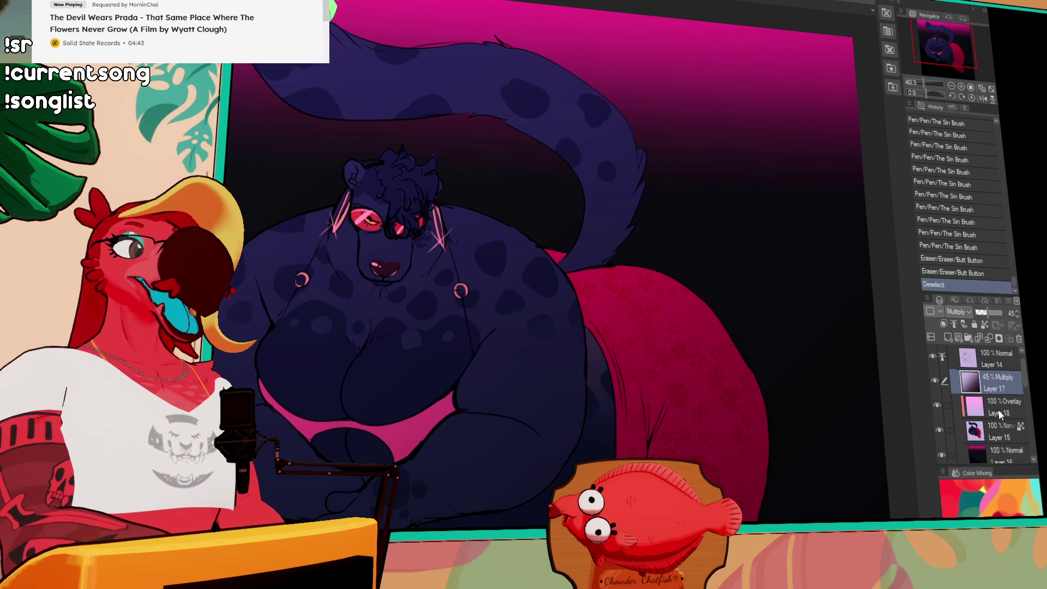
pyautogui.click(1002, 371)
pyautogui.click(1002, 387)
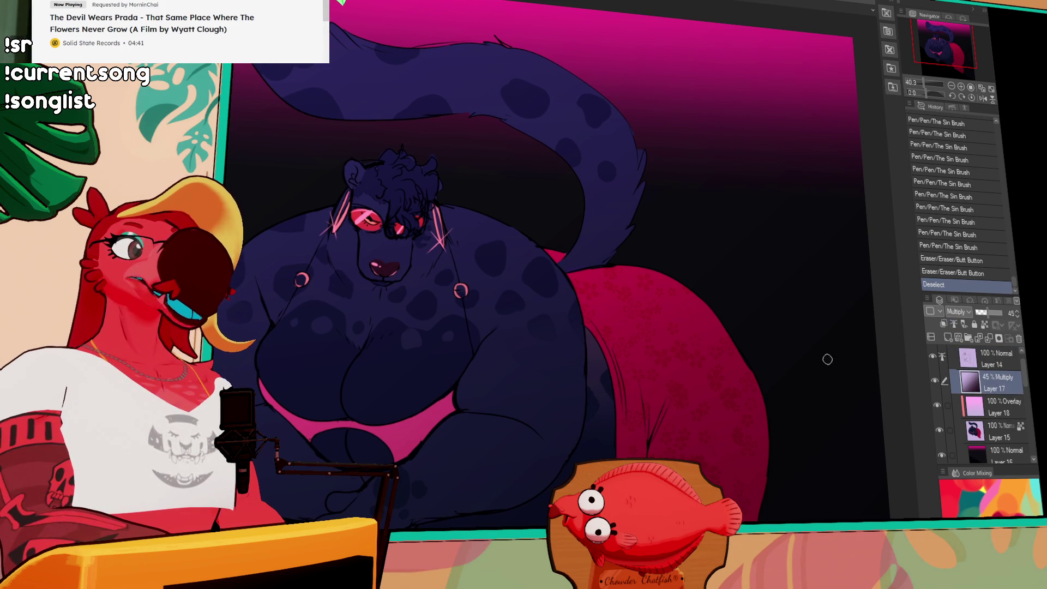
pyautogui.moveTo(825, 359); pyautogui.dragTo(808, 306)
pyautogui.moveTo(773, 270); pyautogui.dragTo(790, 347)
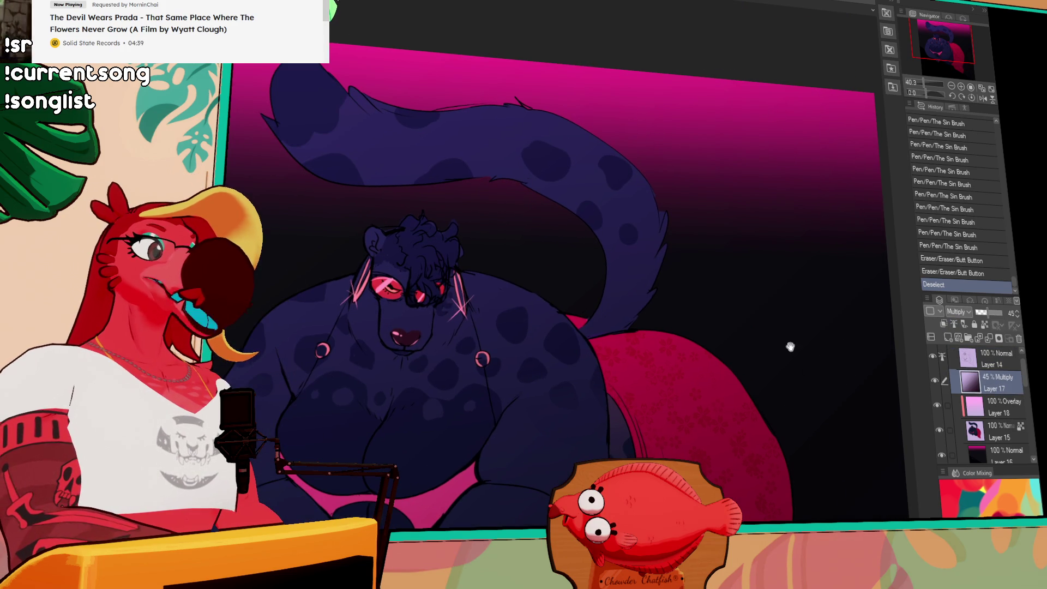
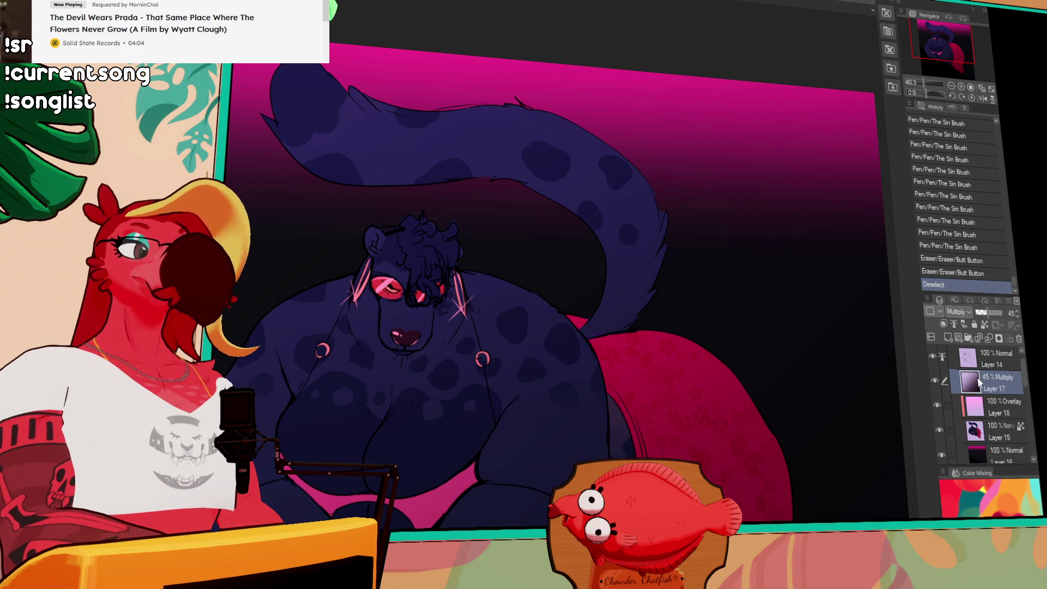
# Switch to the coffee-drink canvas, show its timeline, centre the cup and play the animation.
pyautogui.hotkey('ctrl', 'Tab')
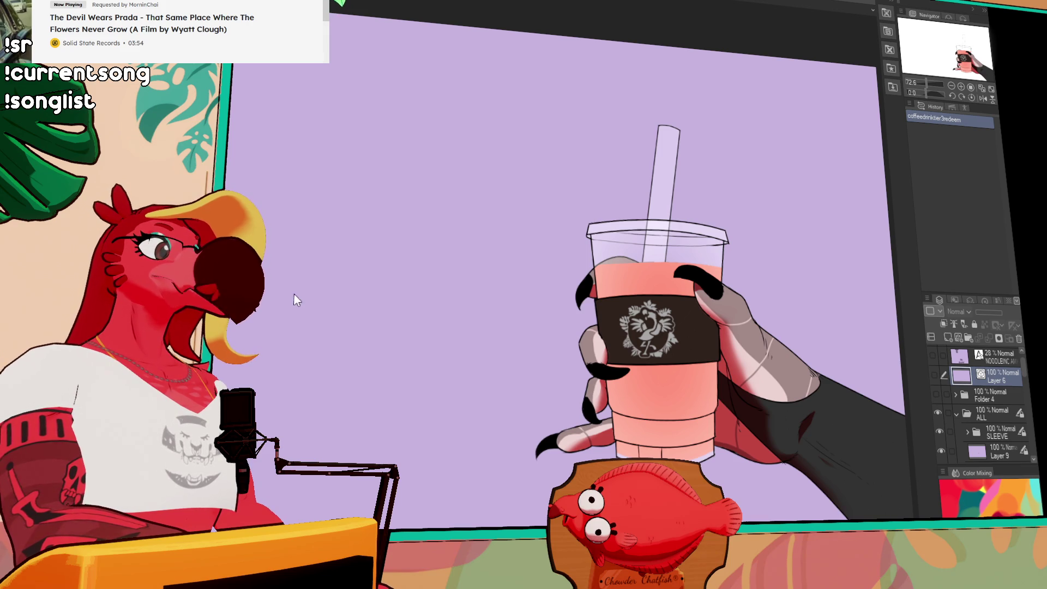
pyautogui.press('F9')
pyautogui.moveTo(388, 250); pyautogui.dragTo(295, 245)
pyautogui.moveTo(384, 309); pyautogui.dragTo(381, 301)
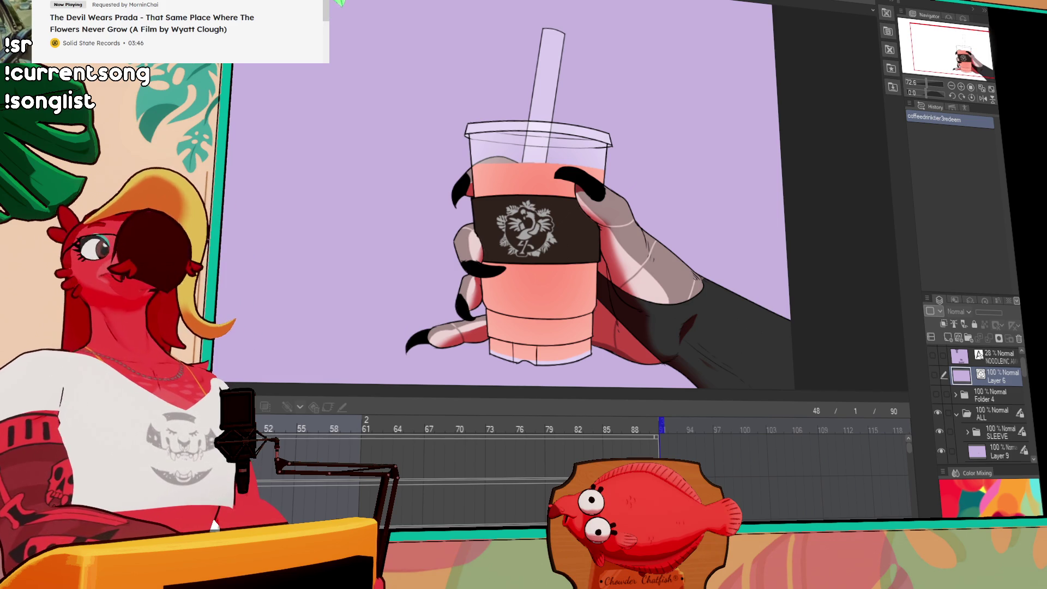
pyautogui.press('space')
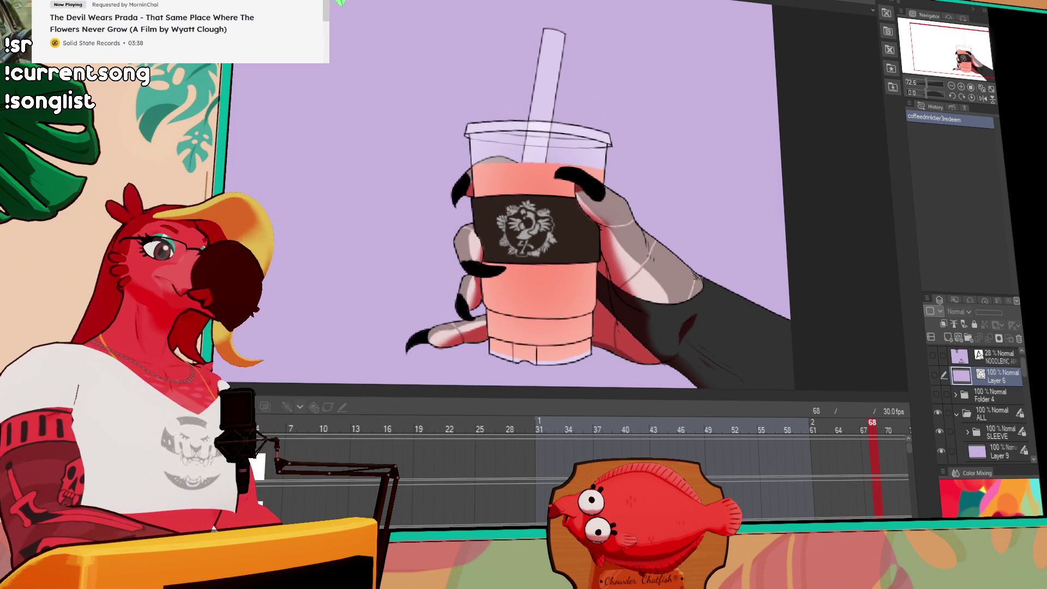
# Stop playback and make Folder 4 visible inside the ALL folder.
pyautogui.press('space')
pyautogui.click(988, 402)
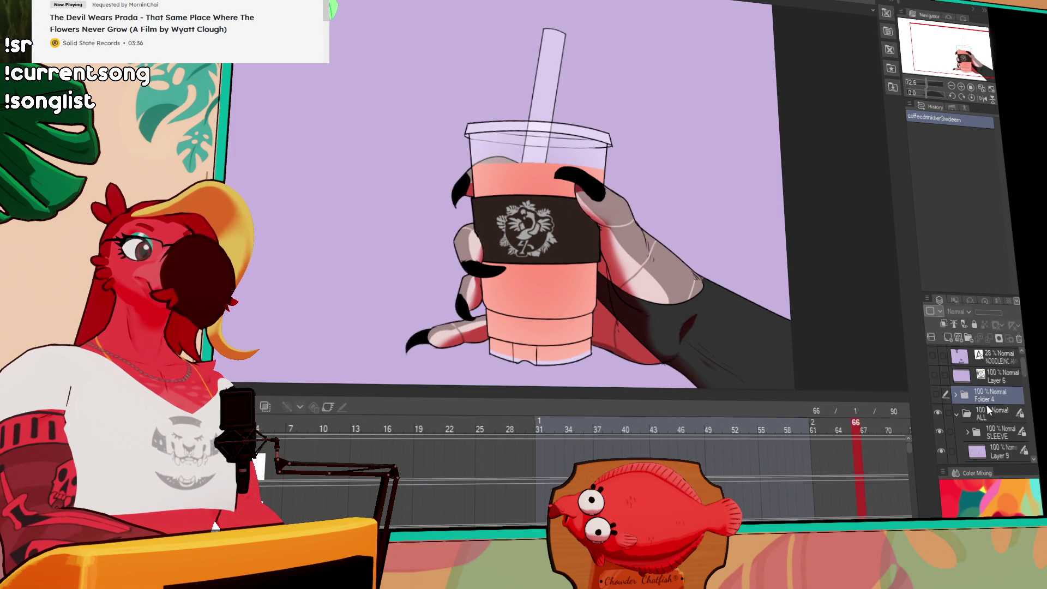
pyautogui.click(953, 412)
pyautogui.scroll(-1, 952, 398)
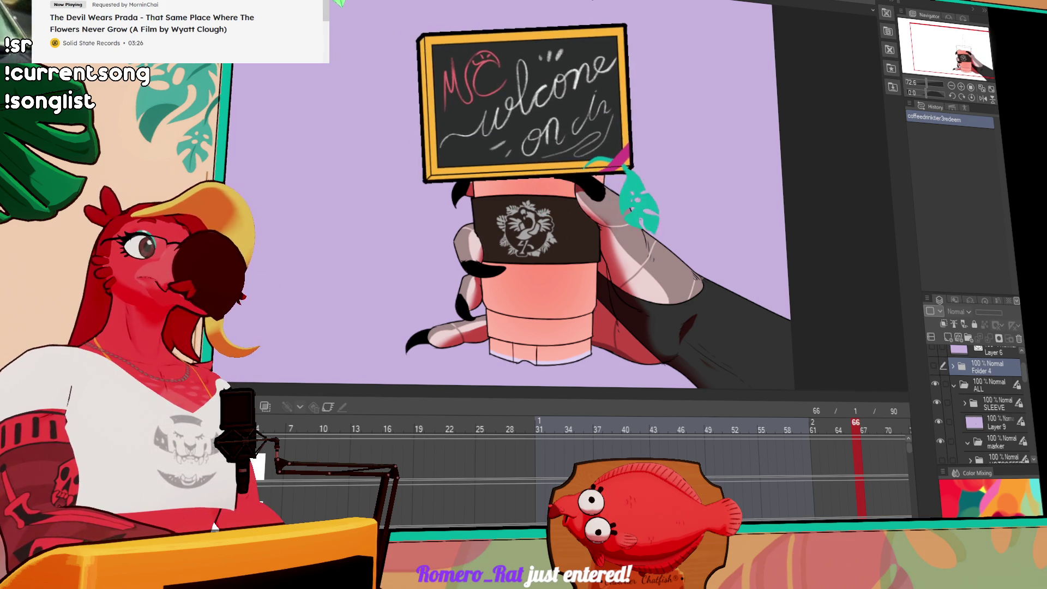
pyautogui.click(952, 385)
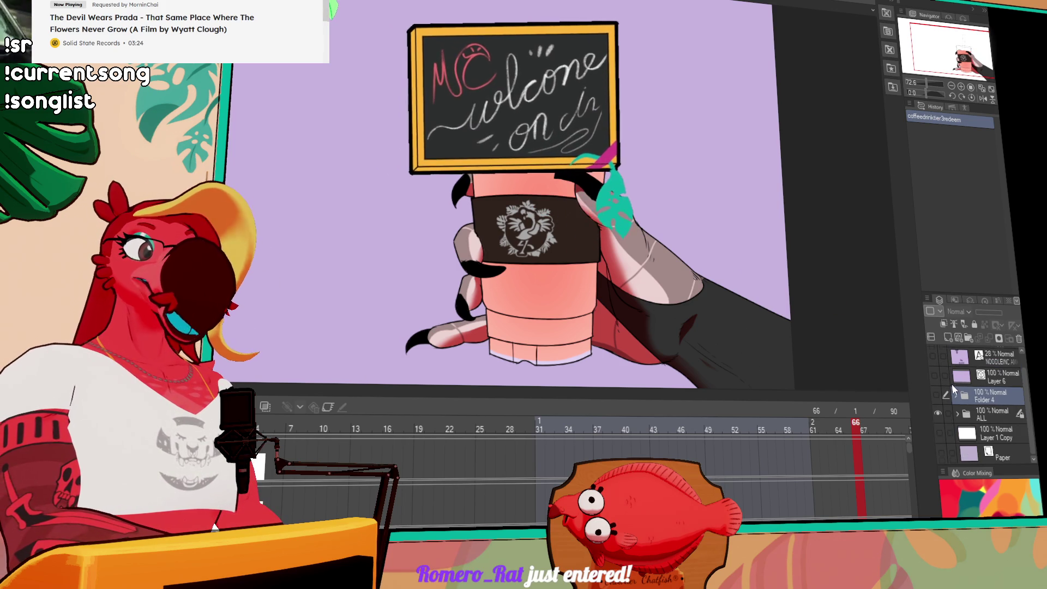
pyautogui.click(958, 412)
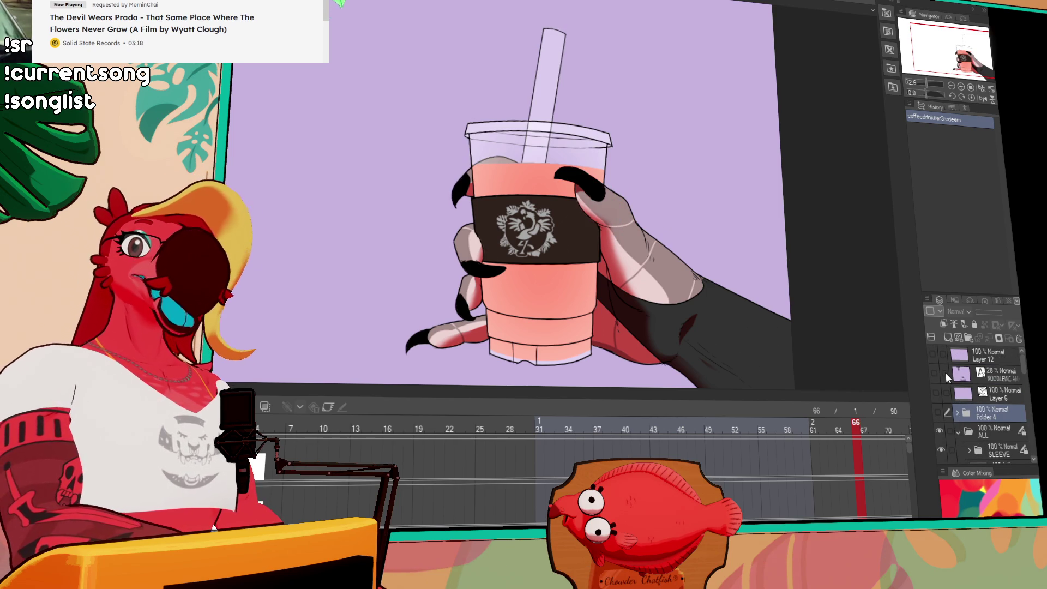
pyautogui.click(938, 412)
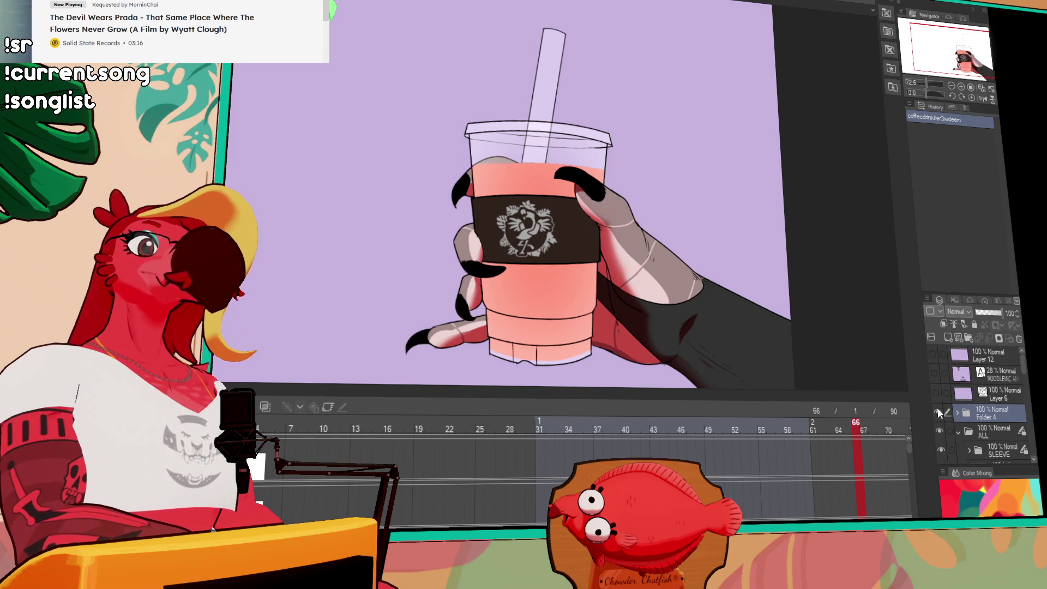
# Rename Folder 4 to 'ppl'.
pyautogui.click(973, 414)
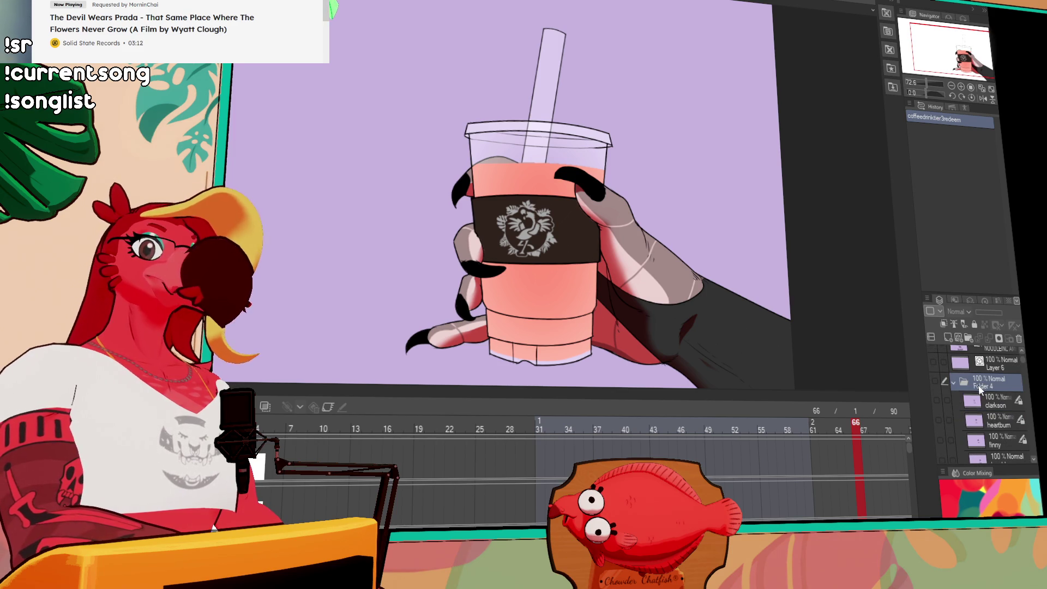
pyautogui.write('ppl')
pyautogui.press('Return')
# Turn on the NOODLEINC text layer and bring the name list into view.
pyautogui.scroll(1, 985, 391)
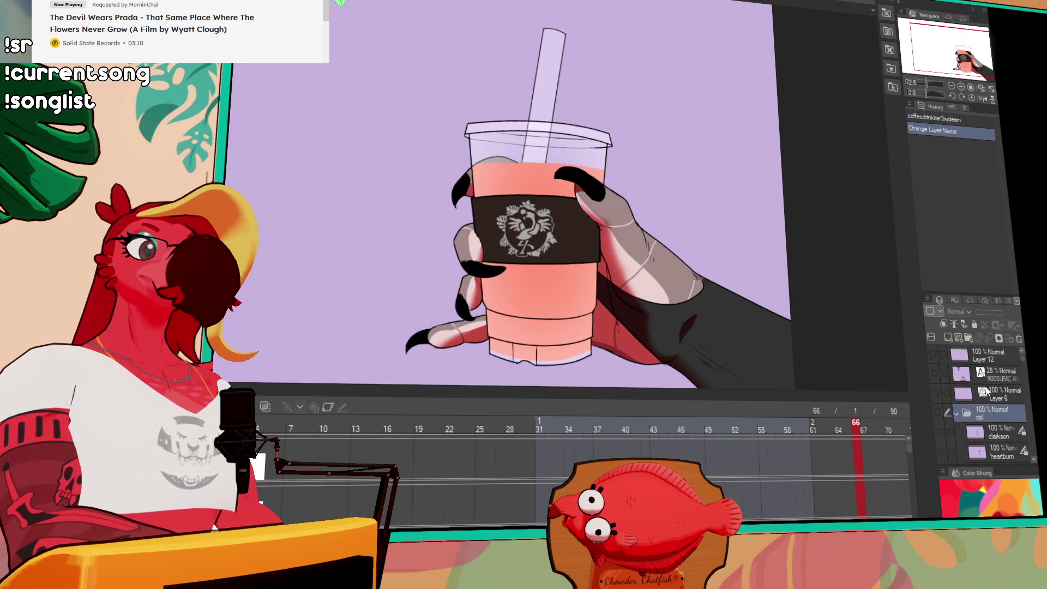
pyautogui.click(934, 372)
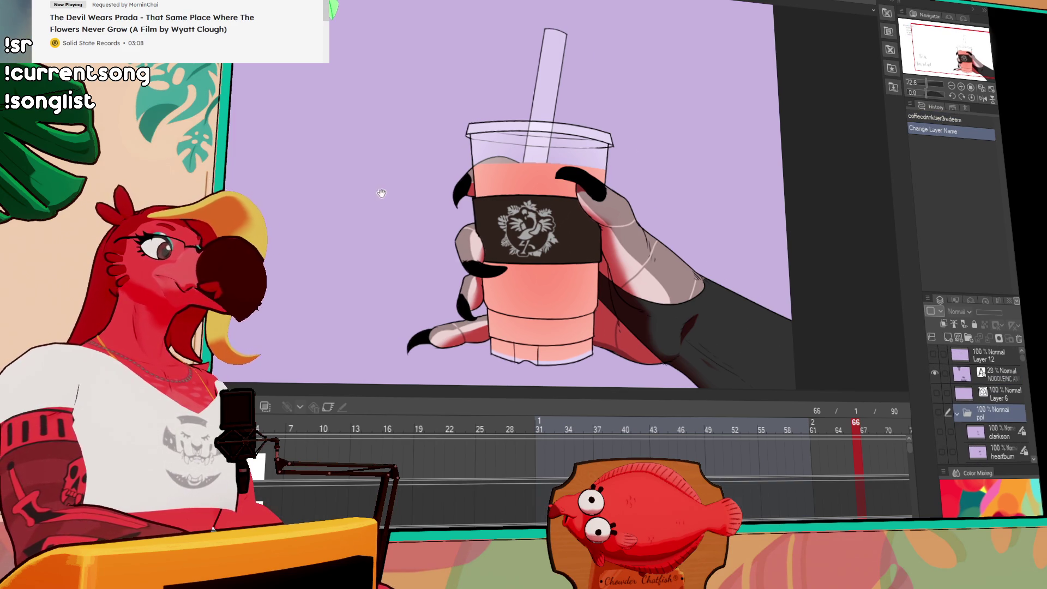
pyautogui.moveTo(395, 199); pyautogui.dragTo(624, 220)
pyautogui.moveTo(320, 87); pyautogui.dragTo(390, 157)
# Move the name list text box up and left, off the visible canvas.
pyautogui.click(358, 87)
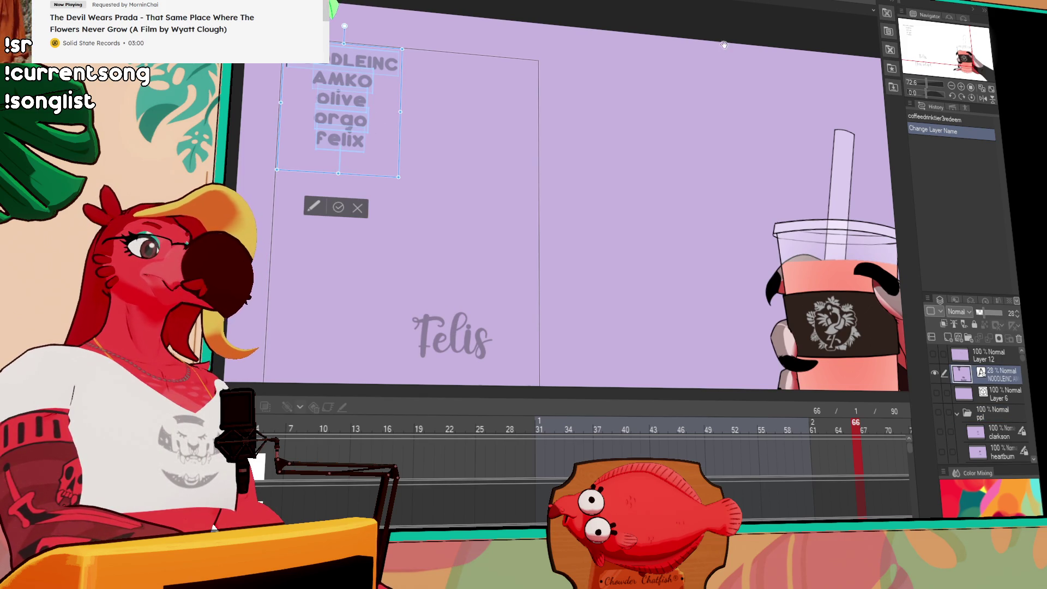
pyautogui.moveTo(484, 116); pyautogui.dragTo(411, 127)
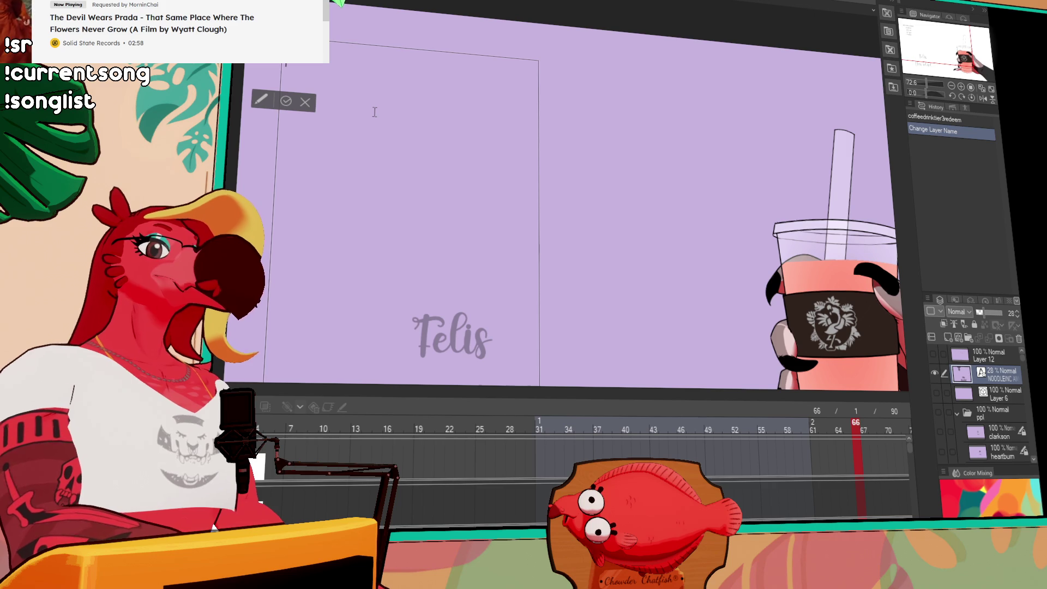
pyautogui.moveTo(375, 112); pyautogui.dragTo(381, 136)
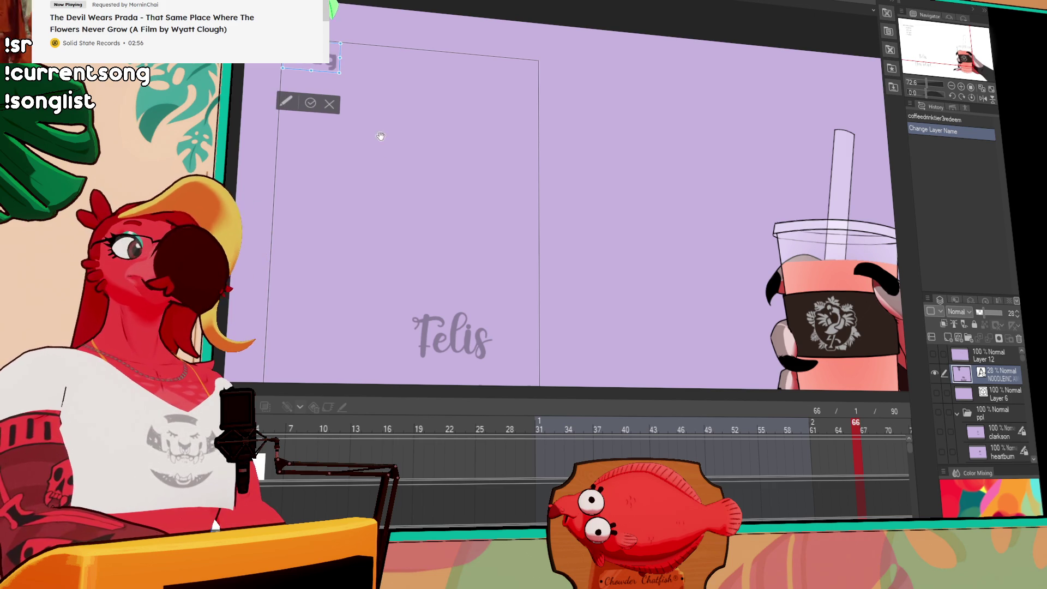
# Retype the lower name text as 'IG Slam', shift it left and commit.
pyautogui.click(427, 327)
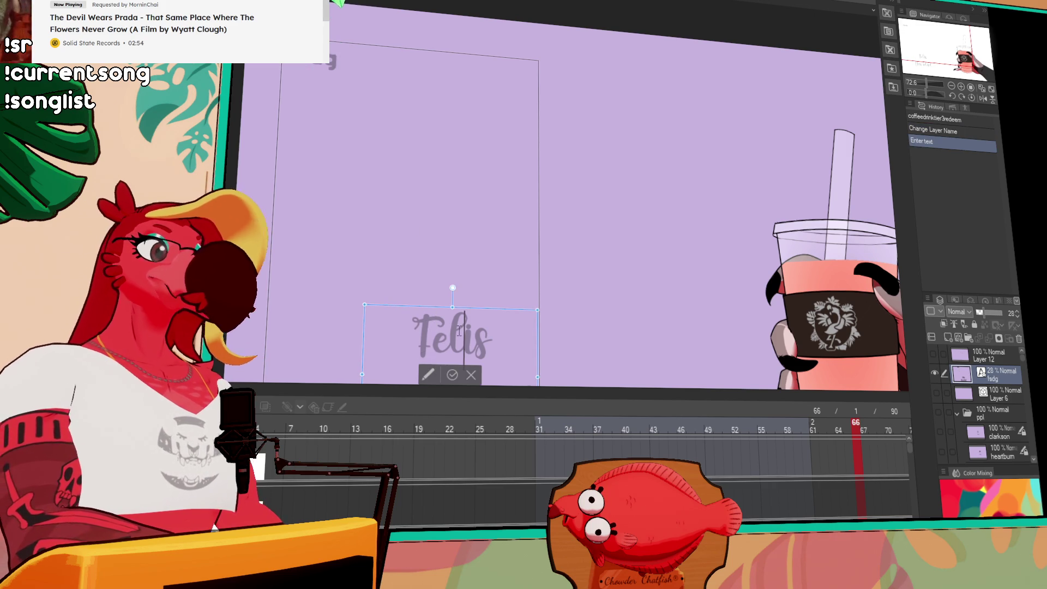
pyautogui.write('lg slam')
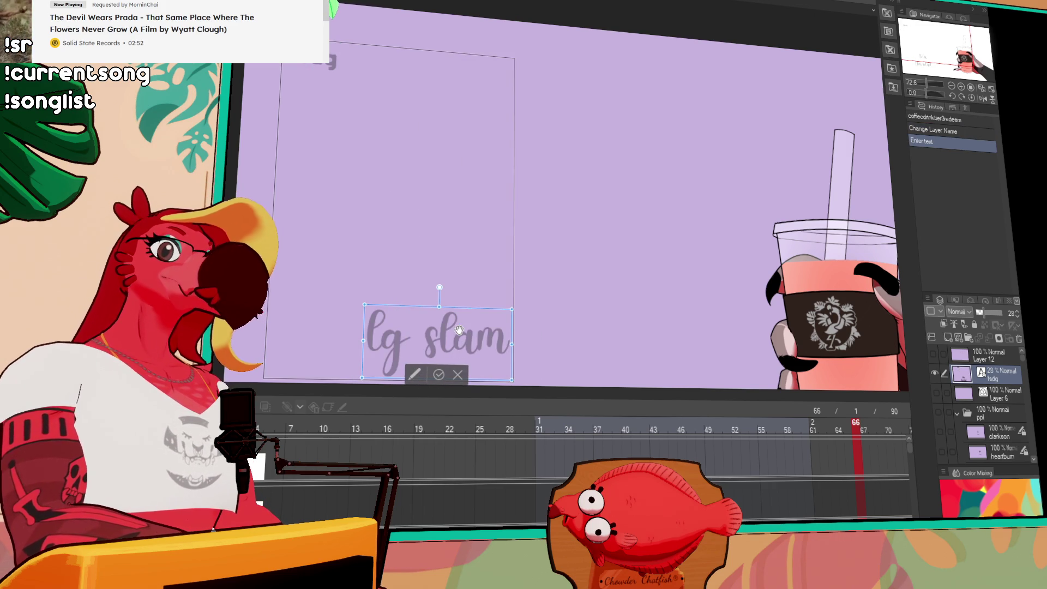
pyautogui.hotkey('ctrl', 'a')
pyautogui.write('LB slam')
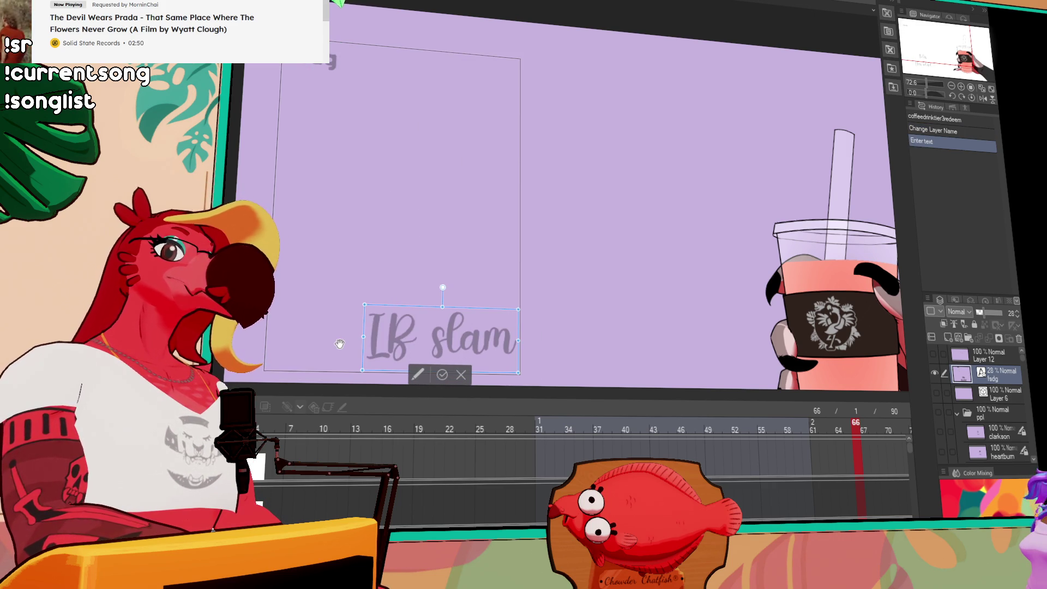
pyautogui.press('BackSpace')
pyautogui.write('G')
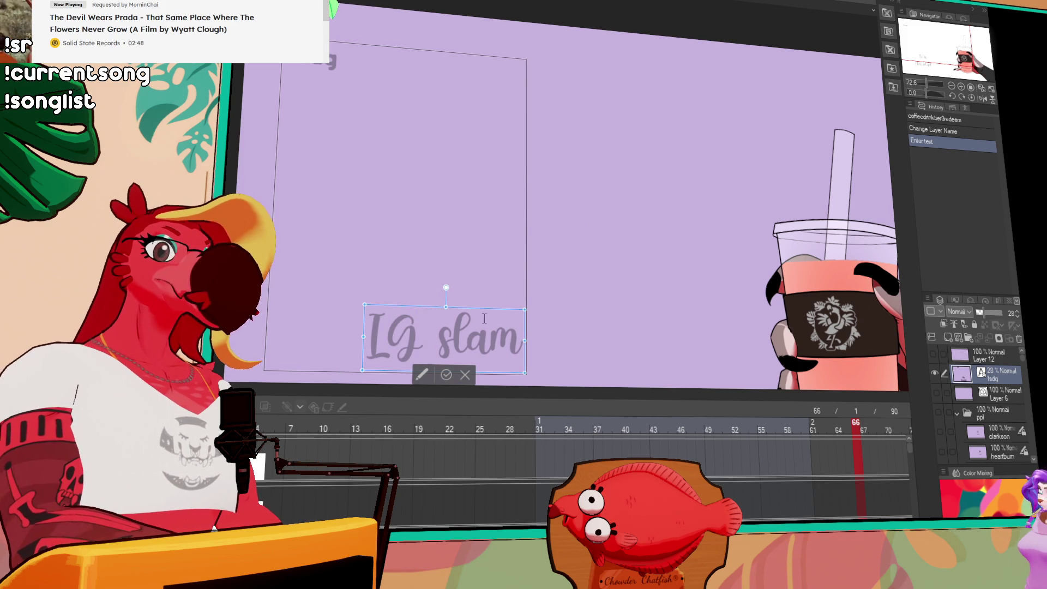
pyautogui.click(448, 319)
pyautogui.press('BackSpace')
pyautogui.write('S')
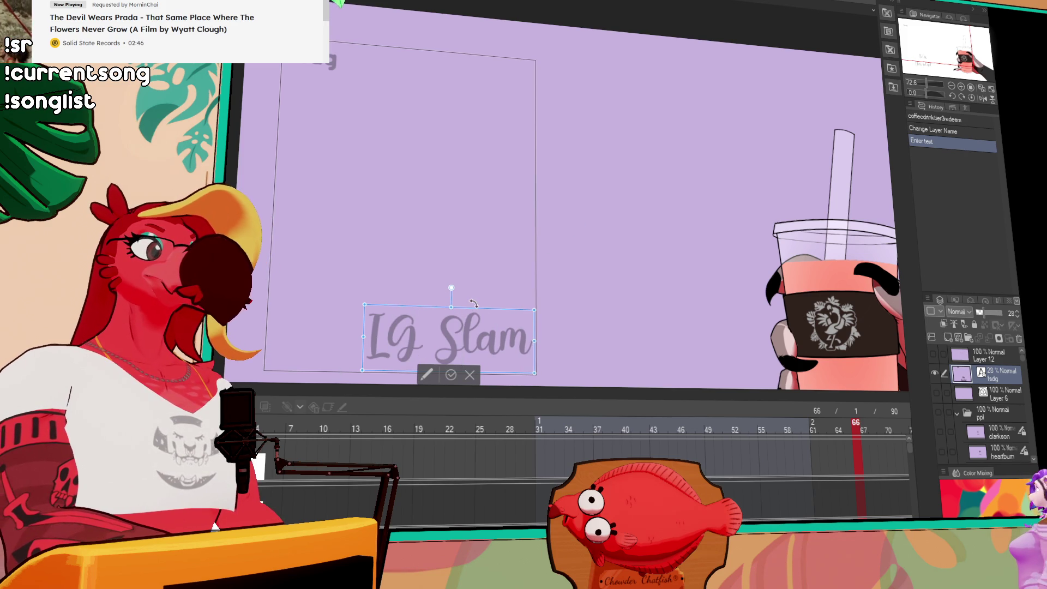
pyautogui.moveTo(485, 311); pyautogui.dragTo(444, 300)
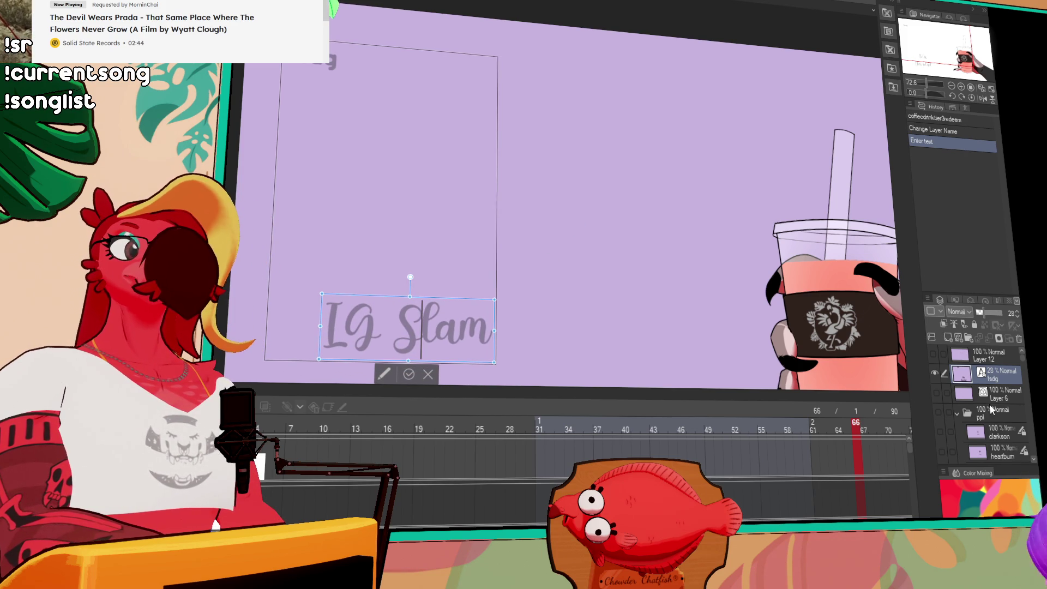
pyautogui.press('Escape')
# Collapse the ppl folder and deselect the IG Slam text.
pyautogui.scroll(-8, 991, 410)
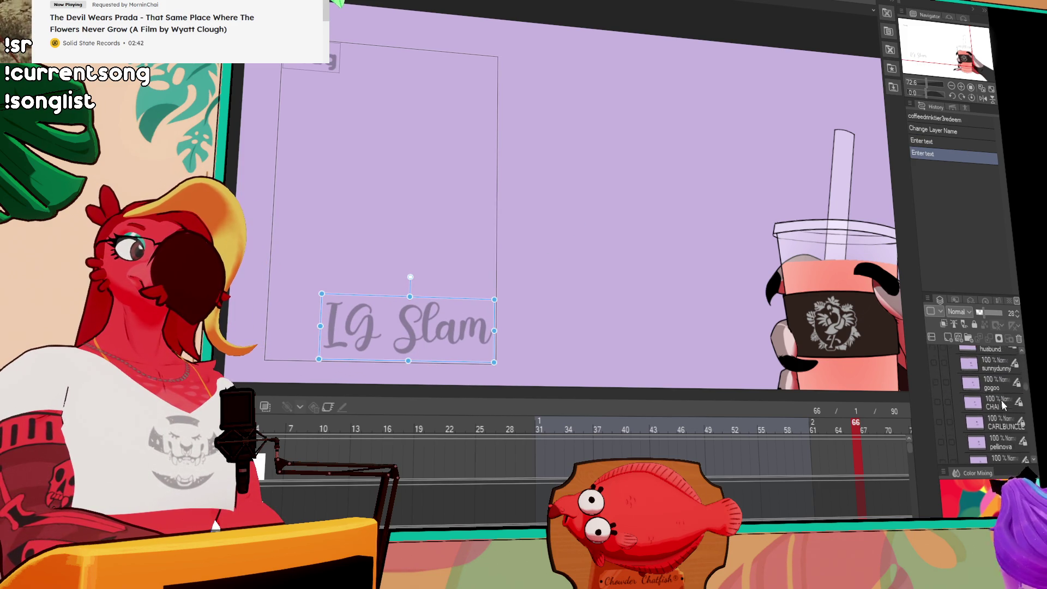
pyautogui.scroll(8, 1002, 401)
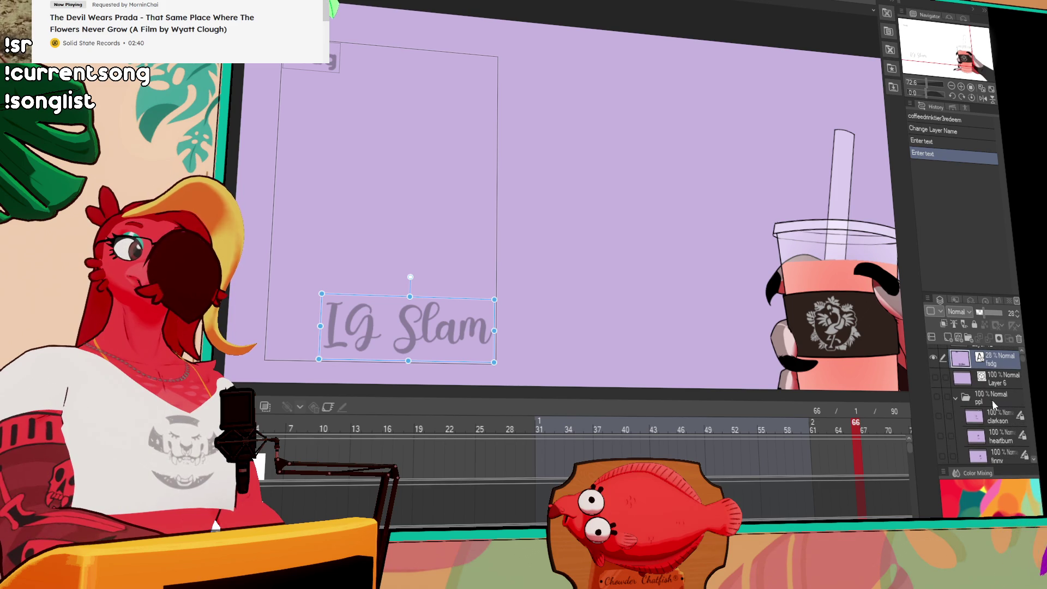
pyautogui.click(955, 398)
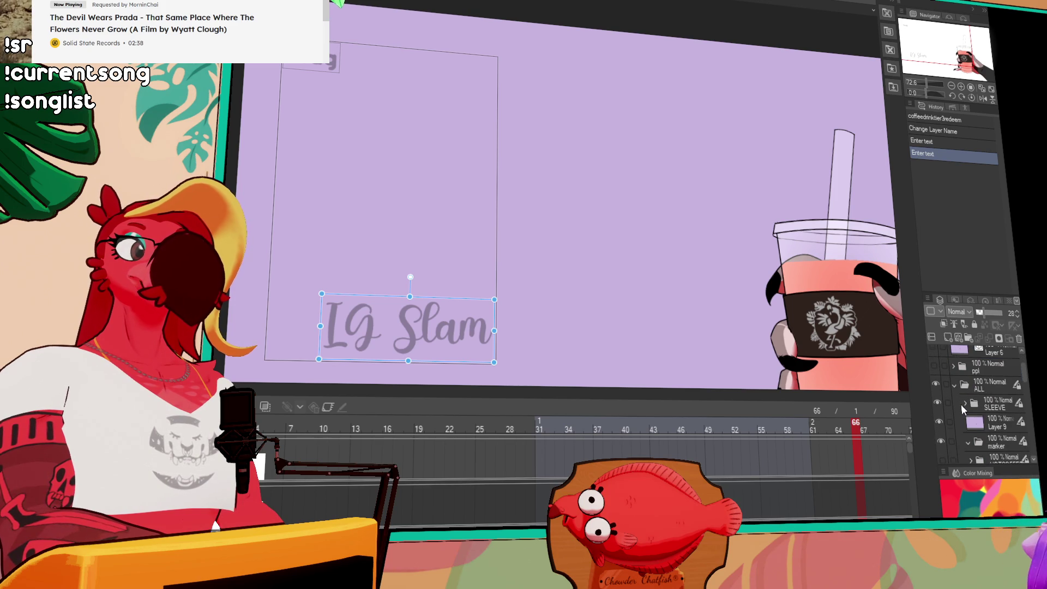
pyautogui.scroll(-2, 961, 404)
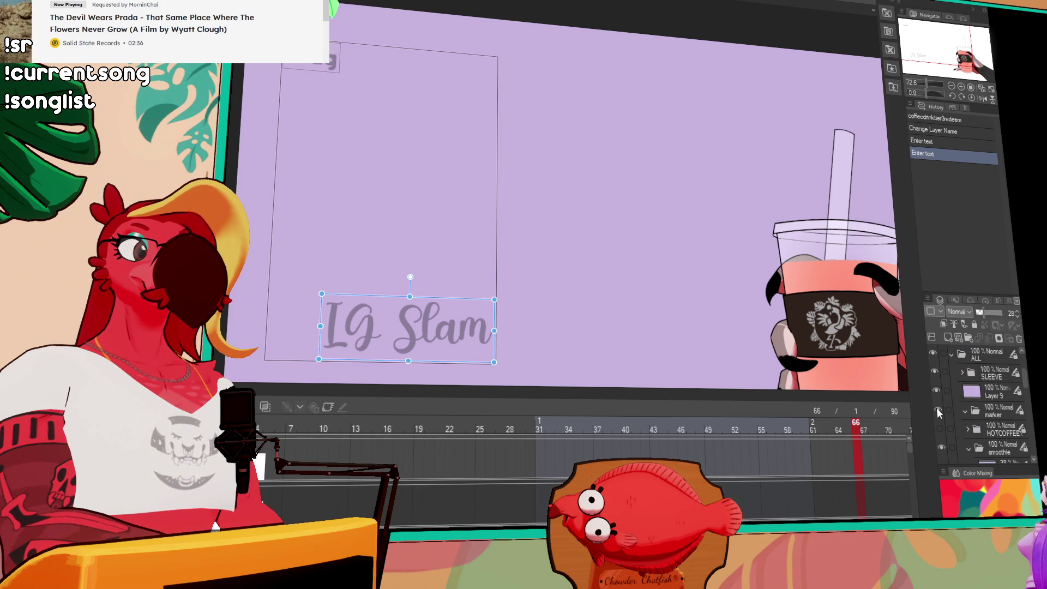
pyautogui.click(1005, 449)
pyautogui.scroll(-4, 990, 427)
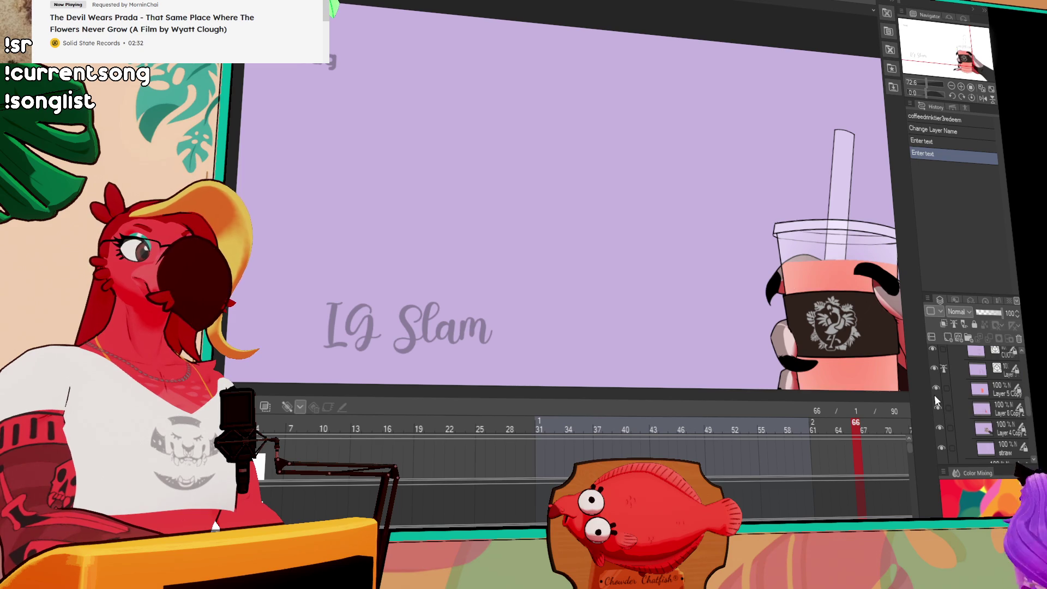
# Toggle the pink drink fill layer off and on, then expand and select Folder 3.
pyautogui.click(934, 395)
pyautogui.click(934, 394)
pyautogui.scroll(4, 934, 398)
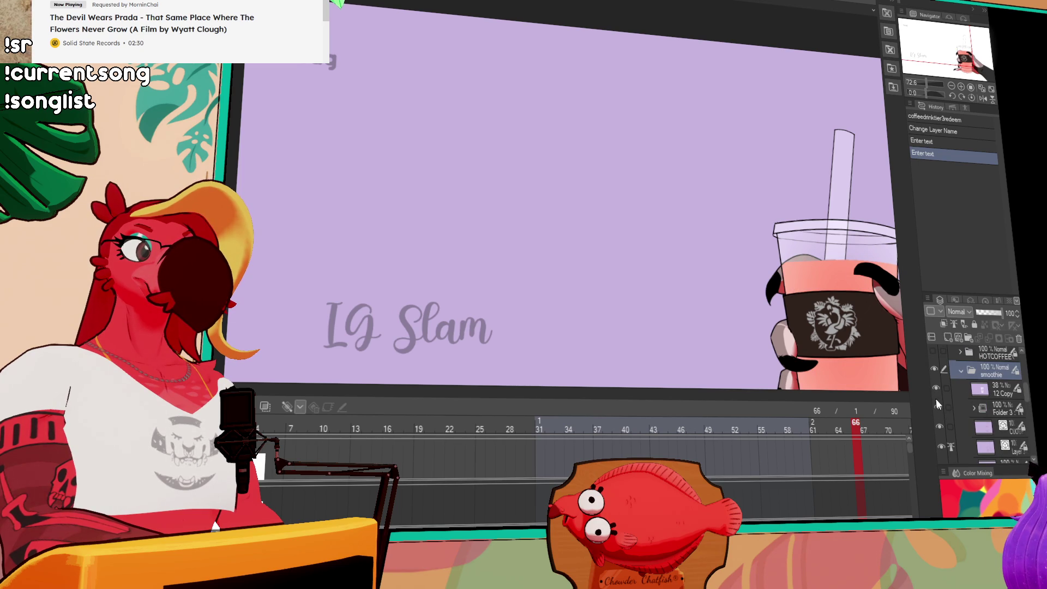
pyautogui.click(973, 407)
pyautogui.scroll(-2, 969, 411)
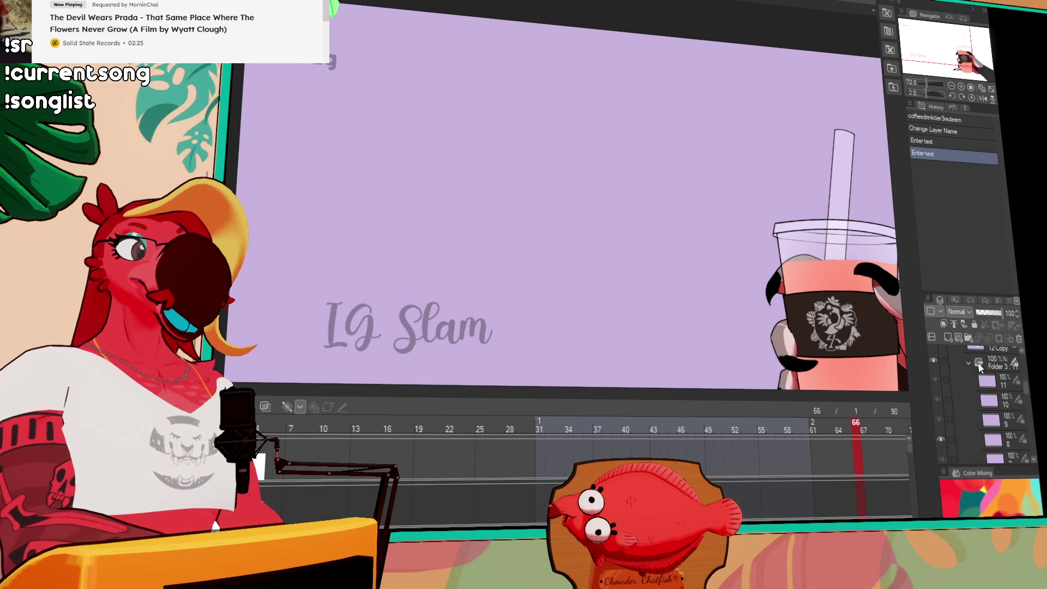
pyautogui.click(986, 363)
pyautogui.scroll(-5, 960, 416)
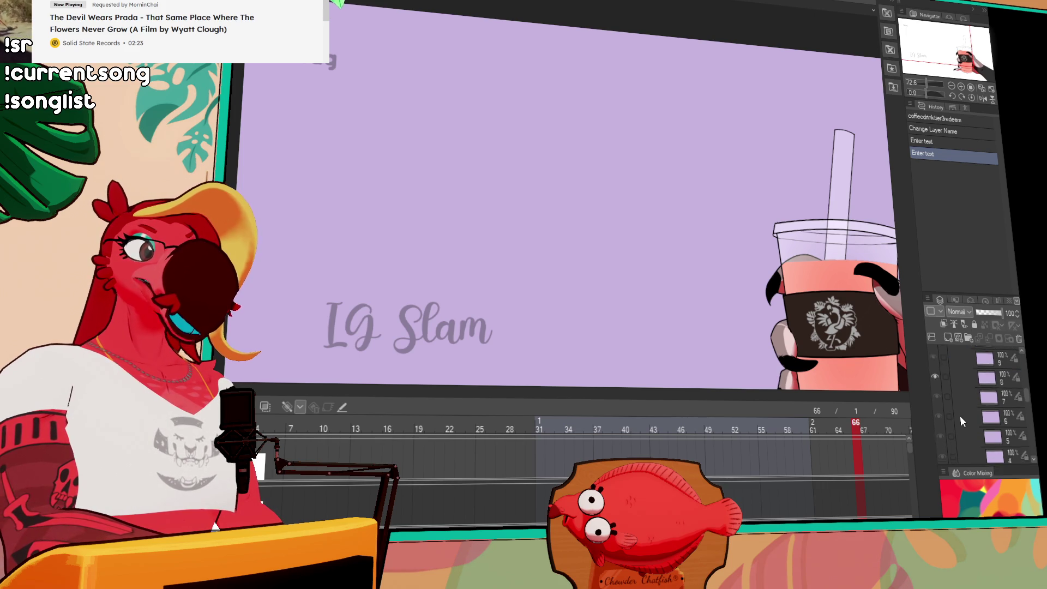
pyautogui.scroll(5, 960, 414)
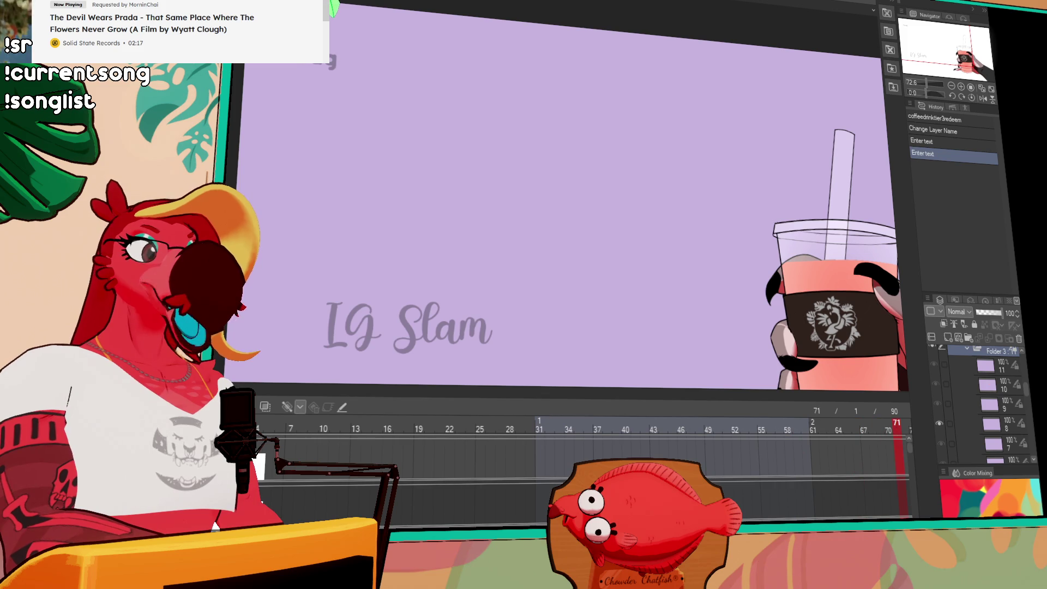
# Preview the animation by jumping to frames 80, 70, 60 and 47, then scrubbing forward.
pyautogui.hscroll(5, 679, 423)
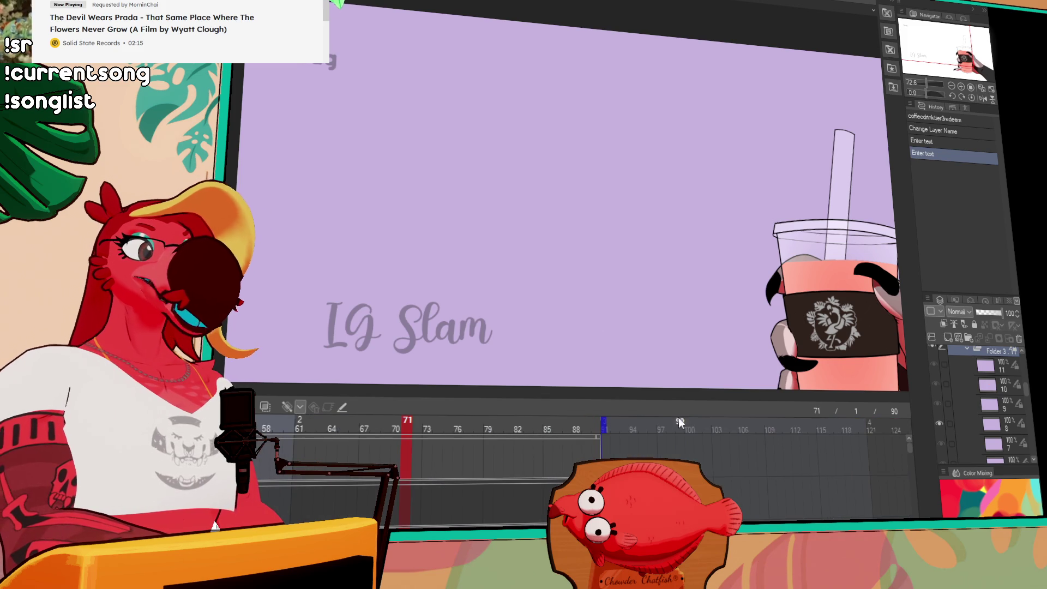
pyautogui.click(546, 425)
pyautogui.click(499, 428)
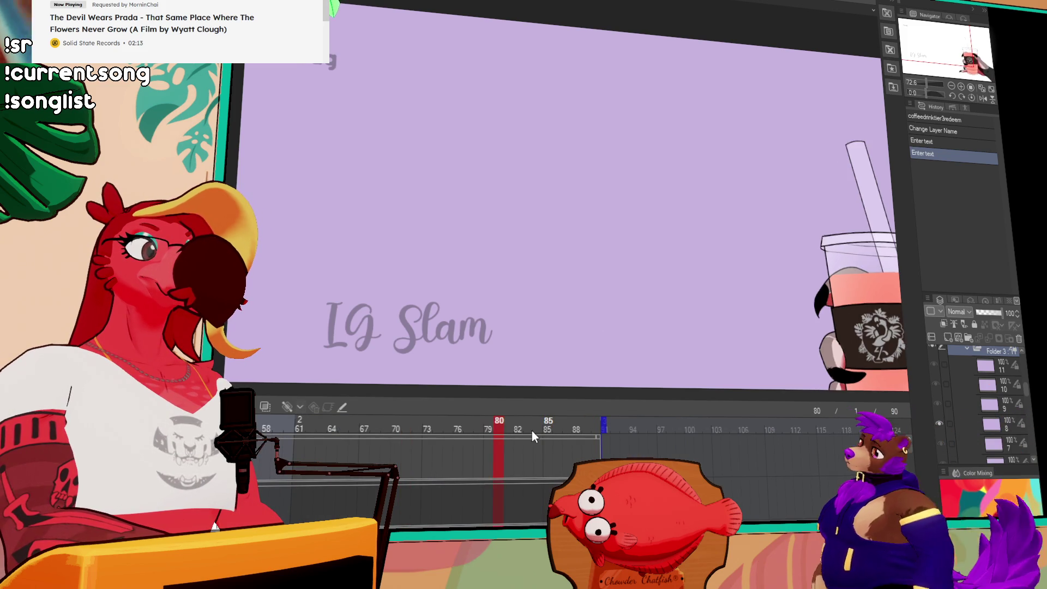
pyautogui.click(405, 423)
pyautogui.click(390, 428)
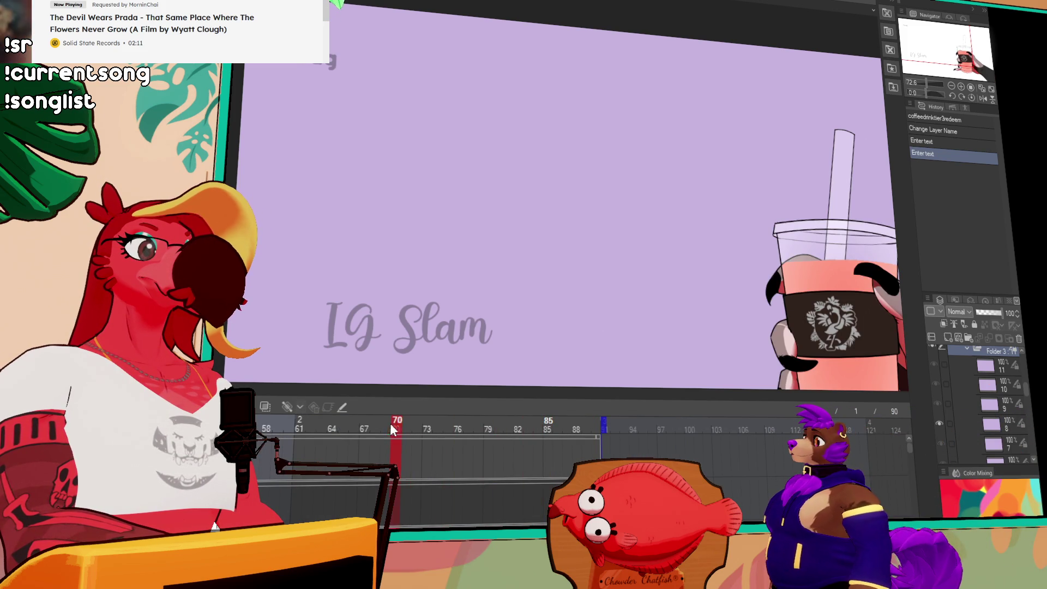
pyautogui.click(289, 421)
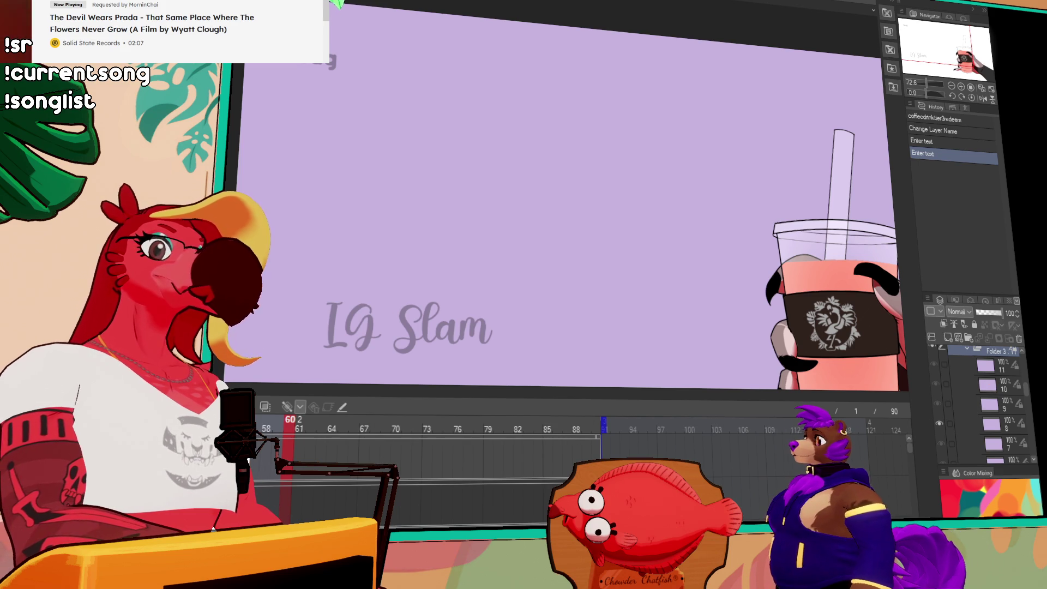
pyautogui.hscroll(-3, 483, 436)
pyautogui.click(536, 426)
pyautogui.click(498, 426)
pyautogui.moveTo(498, 427); pyautogui.dragTo(848, 428)
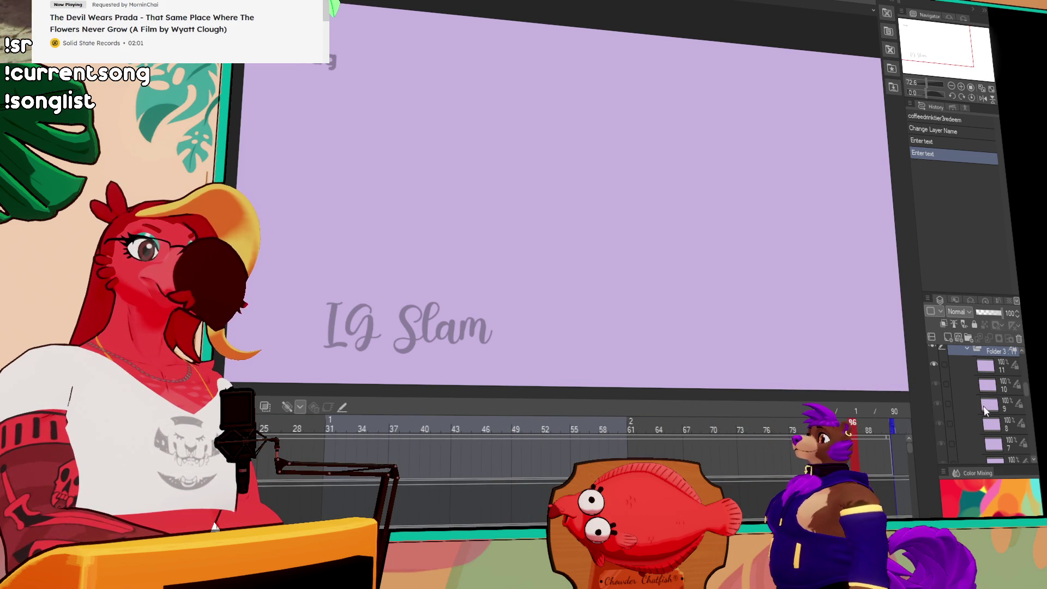
# Settle the playhead on frame 21 with the cup partly in, and collapse Folder 3.
pyautogui.scroll(3, 984, 410)
pyautogui.hscroll(-3, 583, 436)
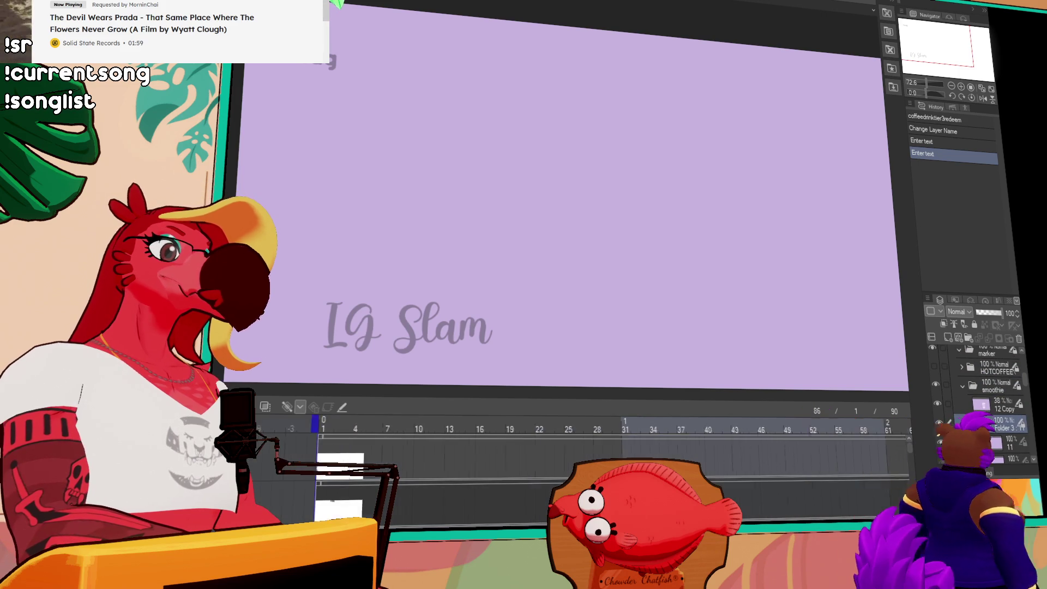
pyautogui.click(409, 428)
pyautogui.moveTo(531, 431)
pyautogui.mouseDown()
pyautogui.moveTo(568, 428)
pyautogui.moveTo(510, 428)
pyautogui.moveTo(521, 428)
pyautogui.mouseUp()
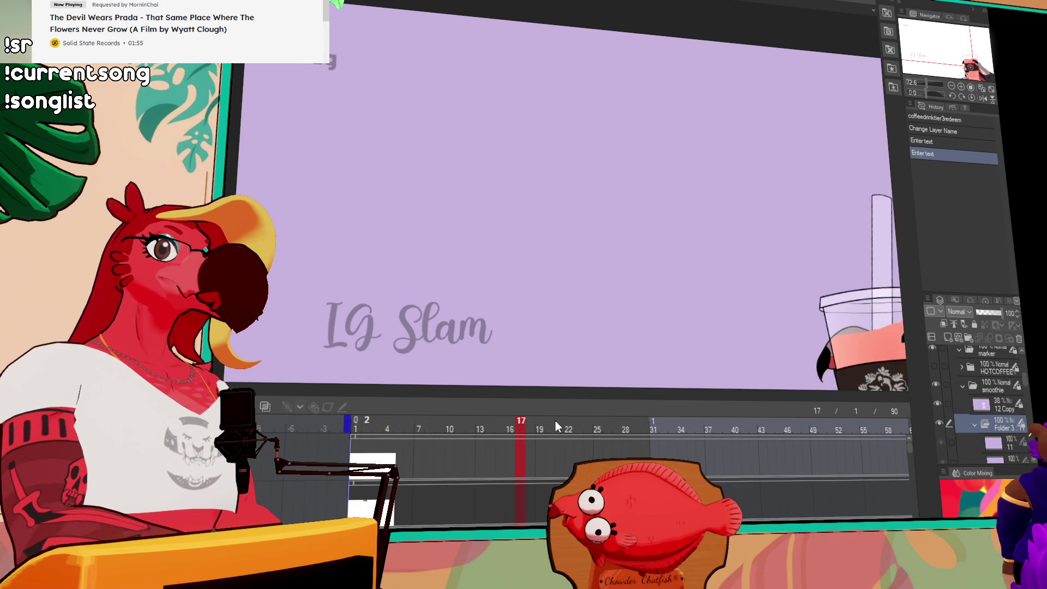
pyautogui.click(558, 420)
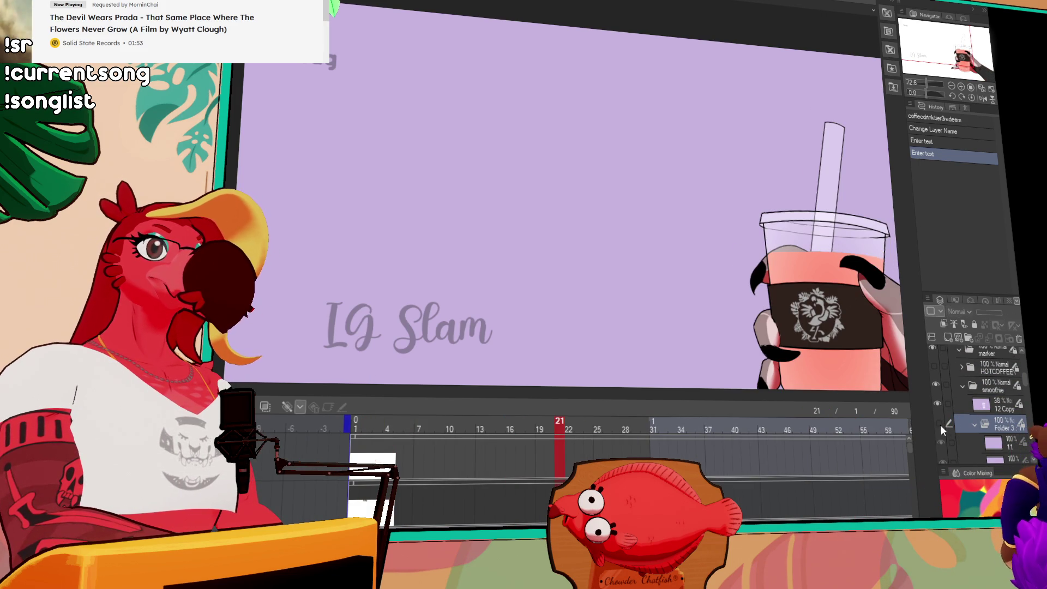
pyautogui.click(974, 425)
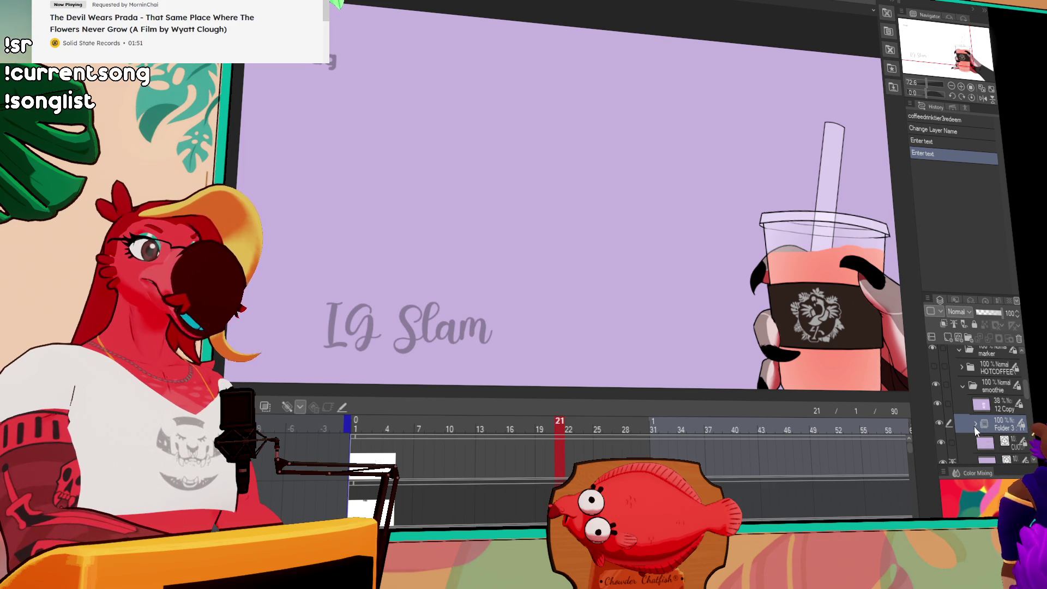
pyautogui.scroll(-2, 965, 420)
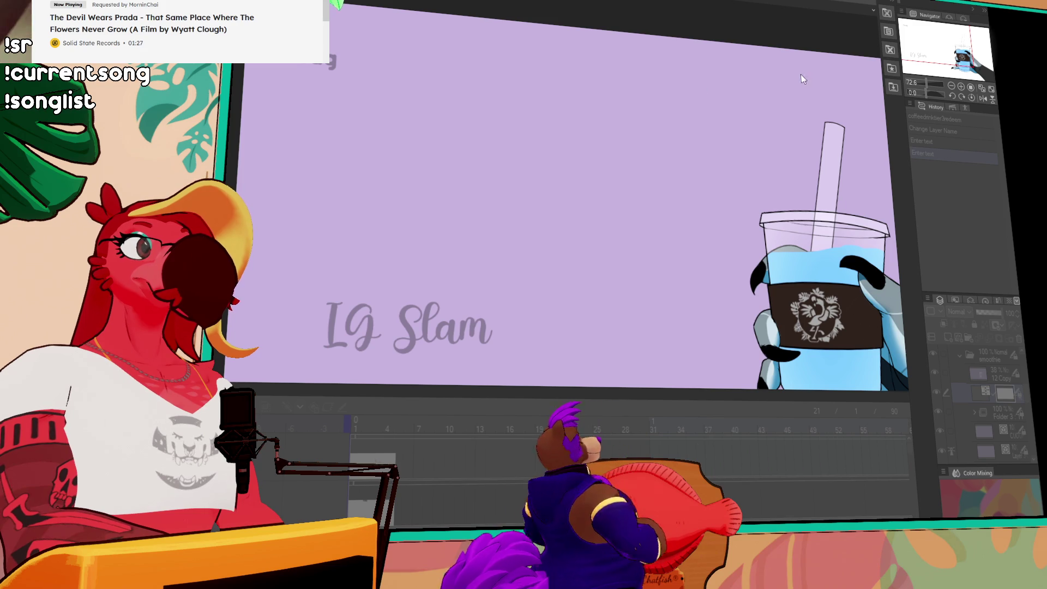
# Add a clipped Hue/Saturation/Luminosity layer, duplicate it, and move the copy below Layer 3 Copy 2.
pyautogui.press('Return')
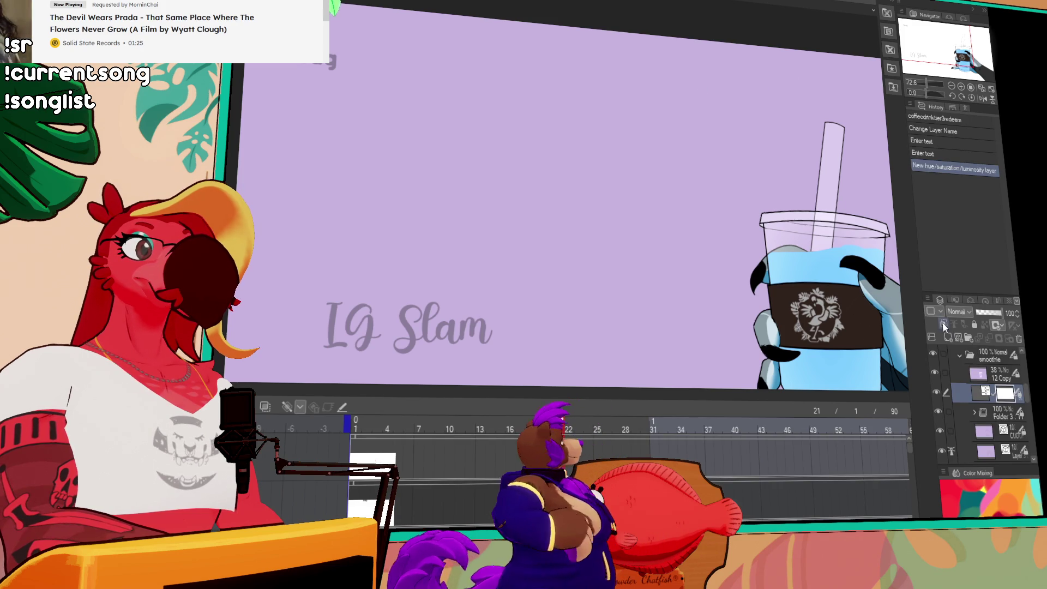
pyautogui.hotkey('ctrl', 'alt', 'g')
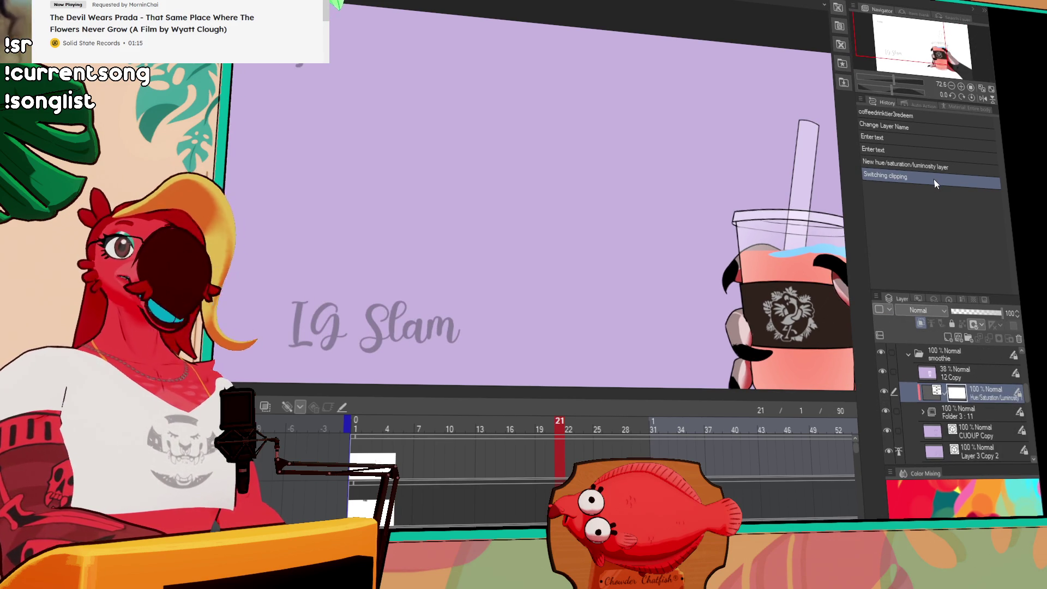
pyautogui.hotkey('ctrl', 'j')
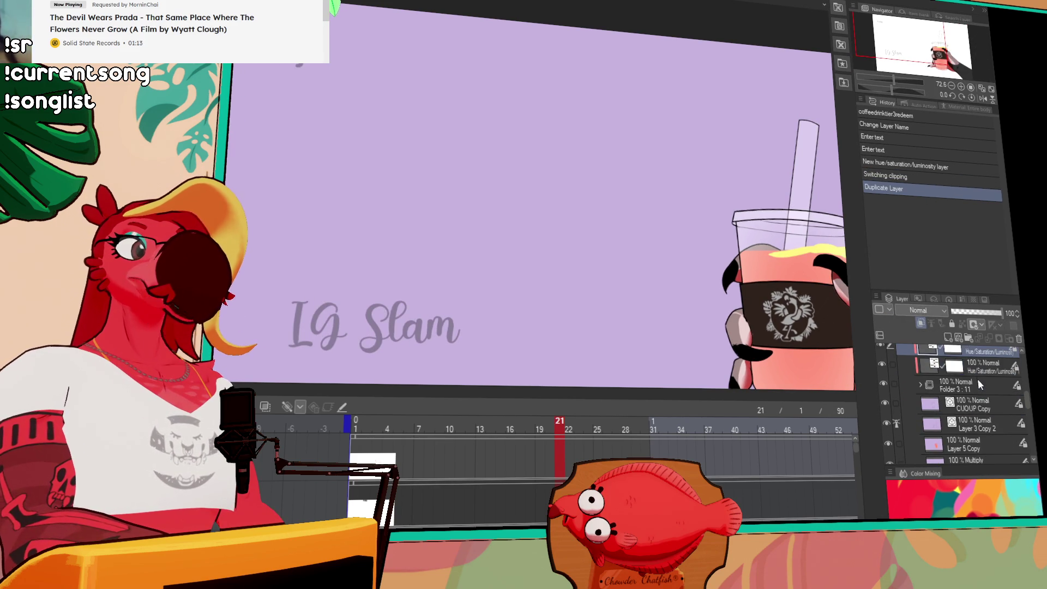
pyautogui.moveTo(989, 350); pyautogui.dragTo(991, 428)
pyautogui.scroll(3, 987, 419)
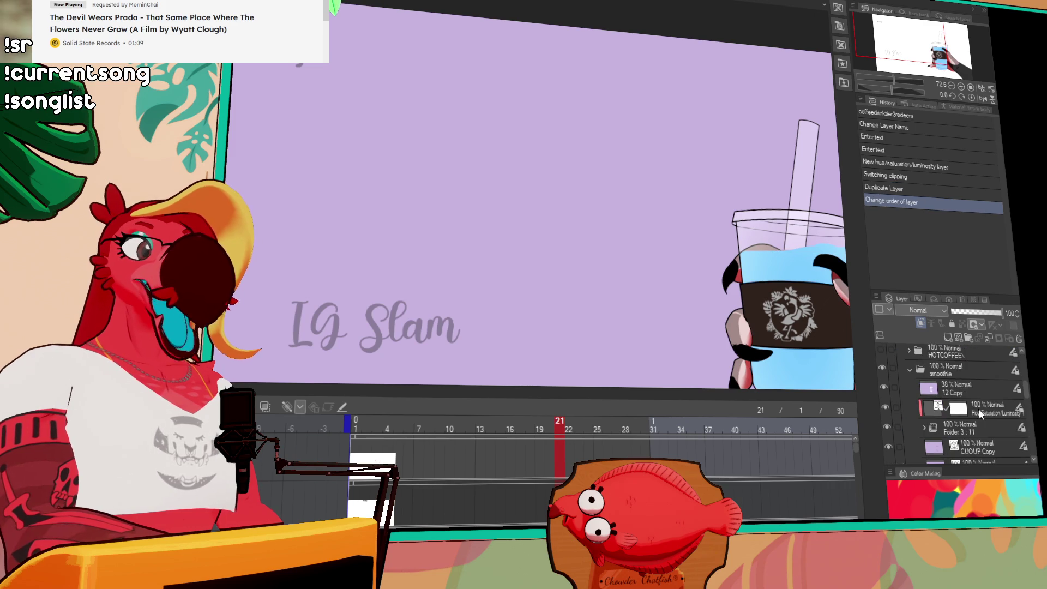
pyautogui.moveTo(739, 264); pyautogui.dragTo(542, 156)
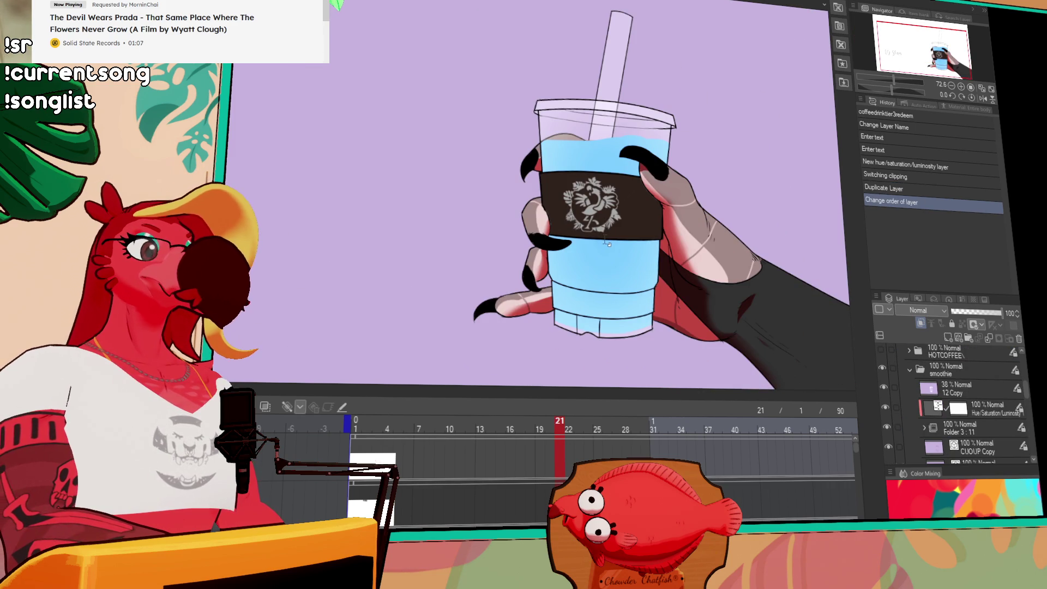
pyautogui.scroll(4, 545, 283)
pyautogui.moveTo(544, 283); pyautogui.dragTo(445, 269)
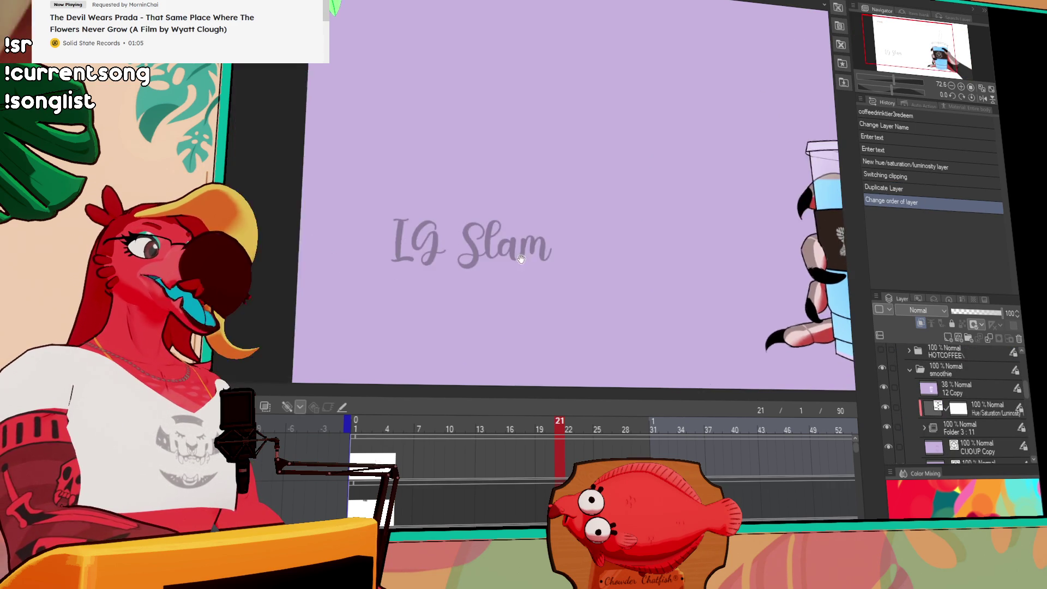
# Zoom in on the 'IG Slam' lettering and reopen it with the Text tool.
pyautogui.scroll(2, 444, 269)
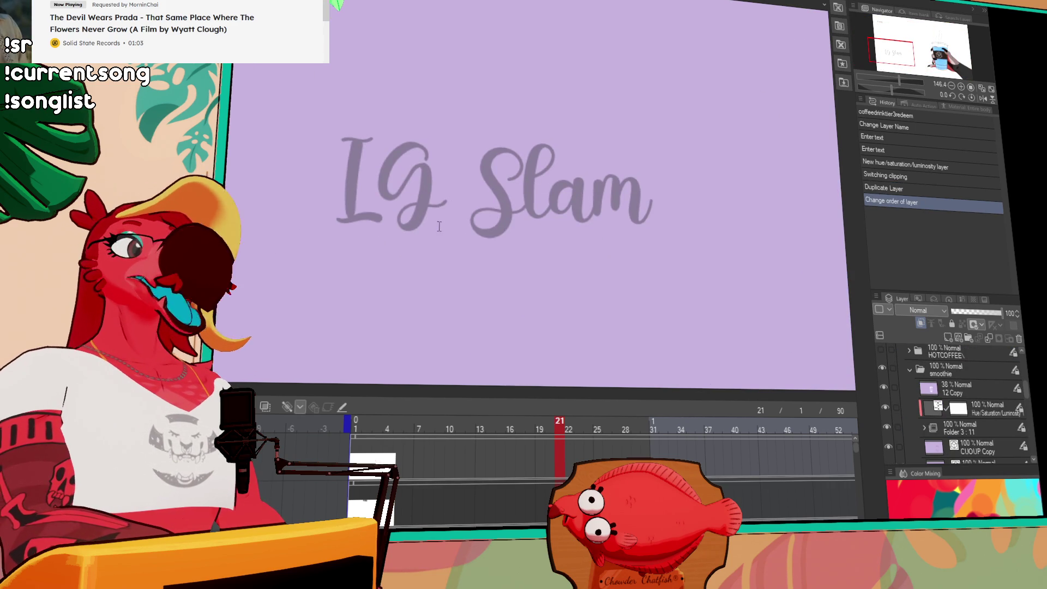
pyautogui.click(466, 199)
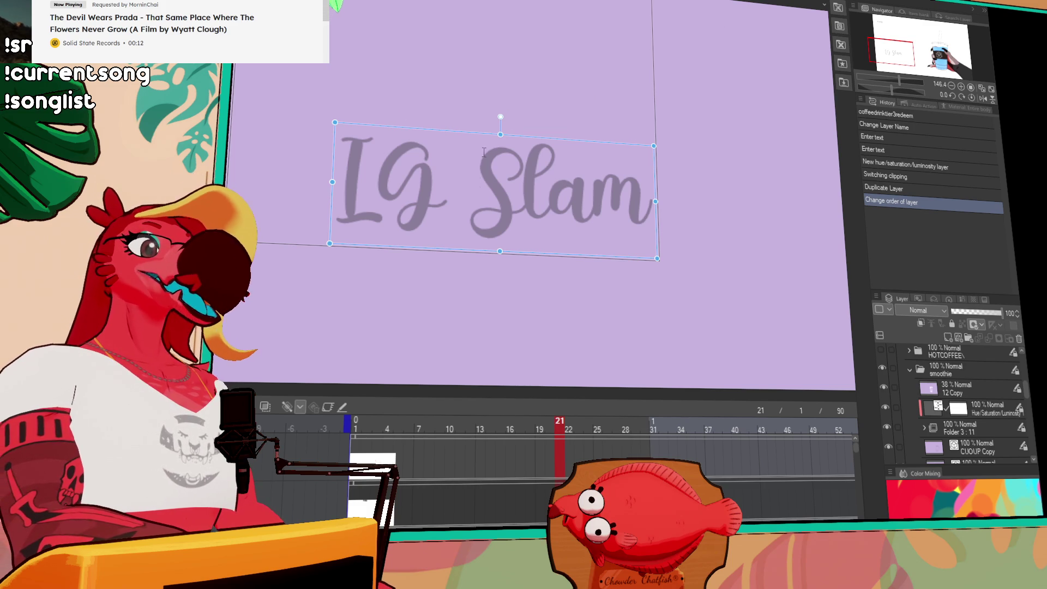
pyautogui.click(453, 212)
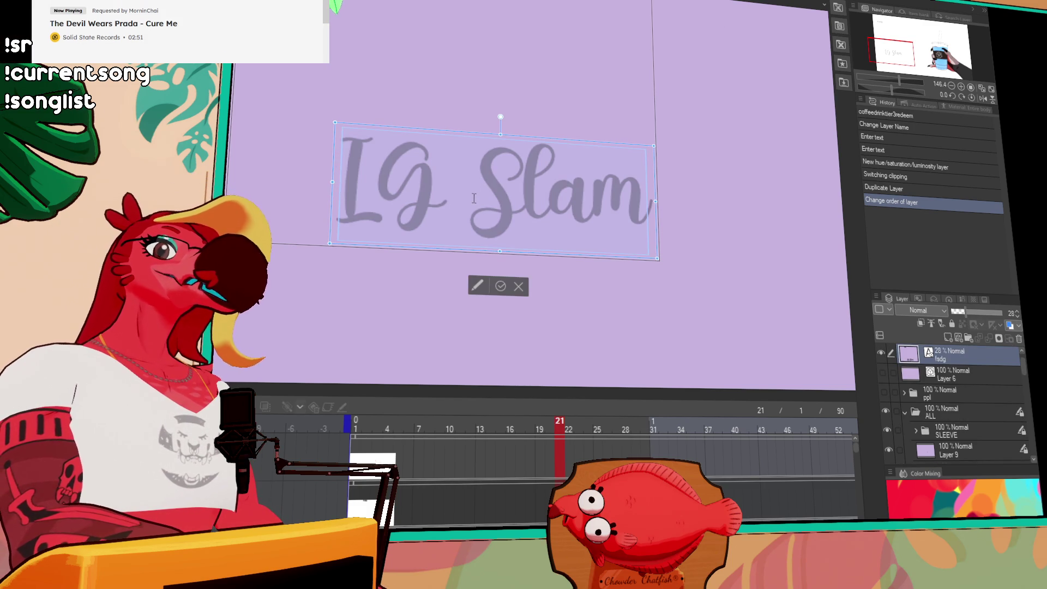
# Replace the text with 'Algae Sam', commit it, and add a new raster layer above.
pyautogui.hotkey('ctrl', 'a')
pyautogui.write('Alge')
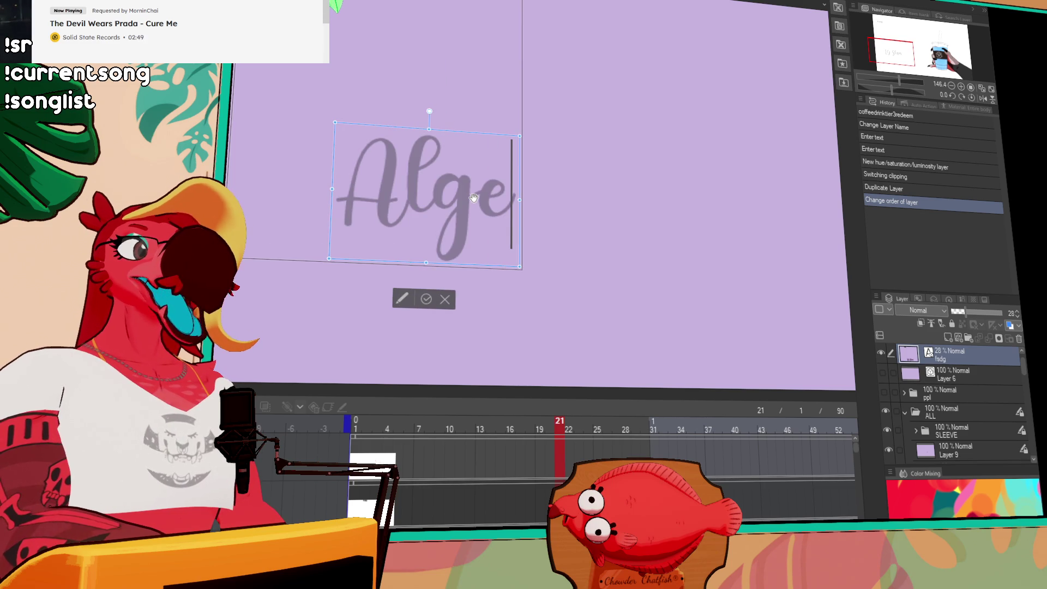
pyautogui.press('BackSpace')
pyautogui.write('ae')
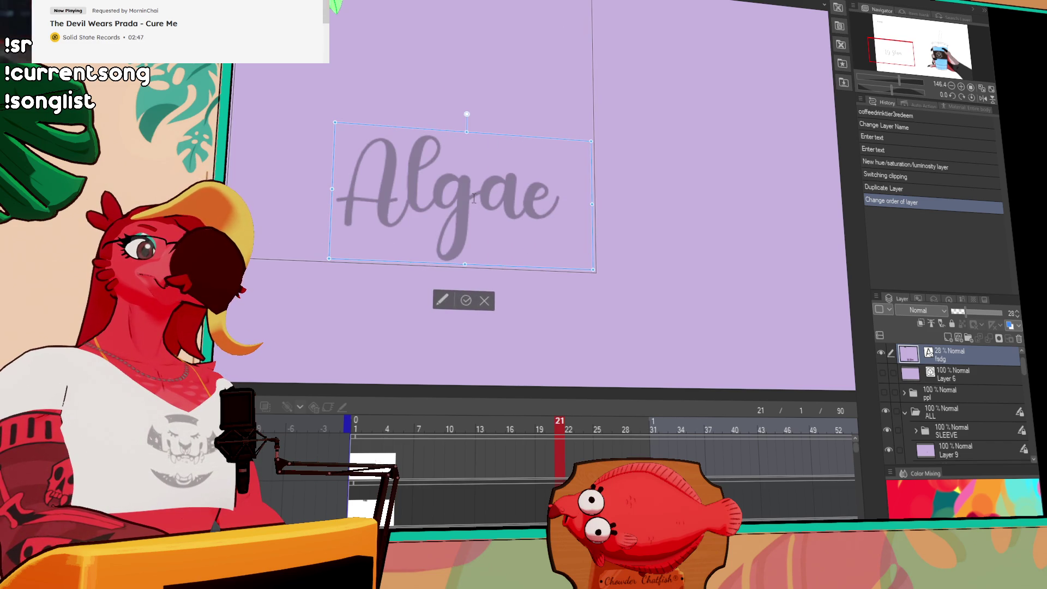
pyautogui.press('BackSpace')
pyautogui.press('BackSpace')
pyautogui.write('ae')
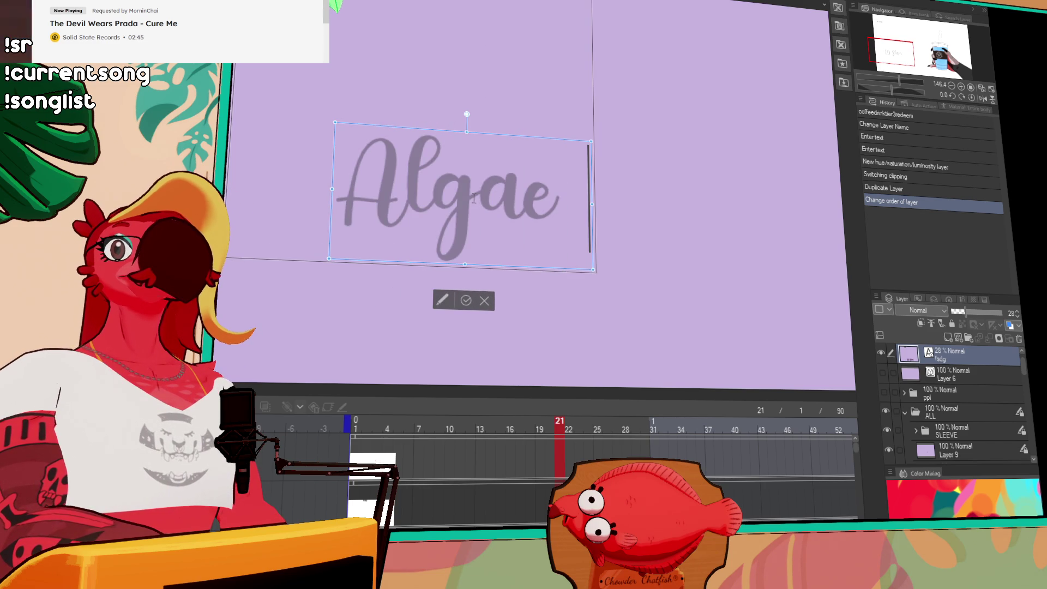
pyautogui.write(' sam,')
pyautogui.press('BackSpace')
pyautogui.press('BackSpace')
pyautogui.press('BackSpace')
pyautogui.write('Sam')
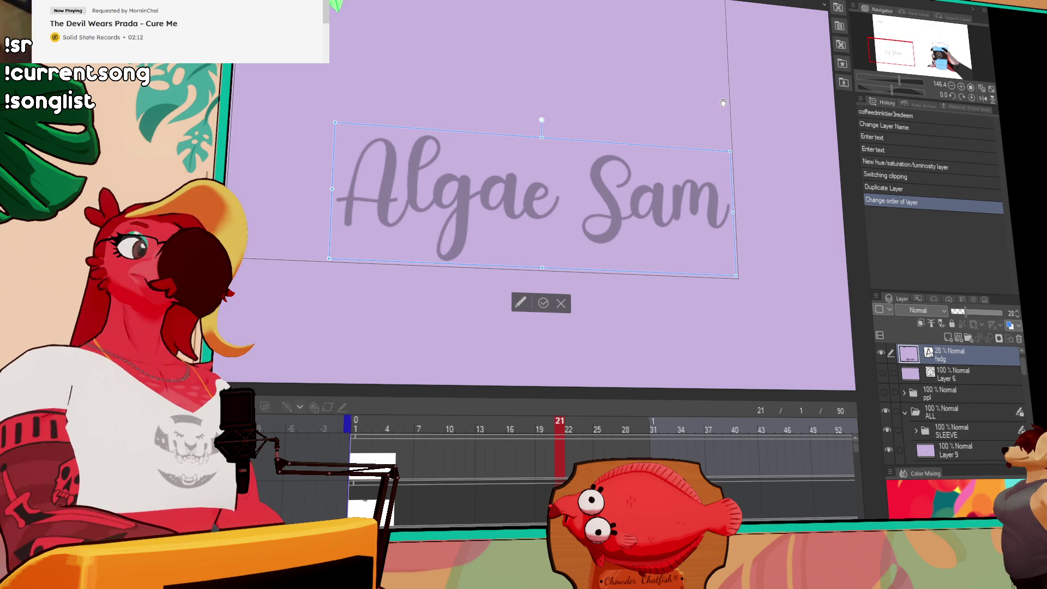
pyautogui.click(965, 360)
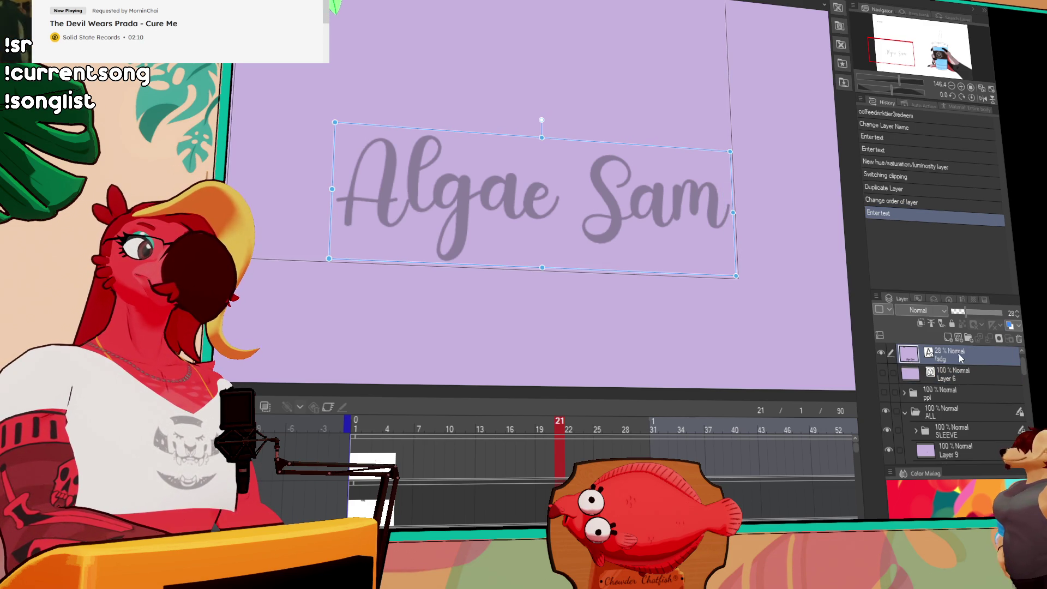
pyautogui.click(948, 336)
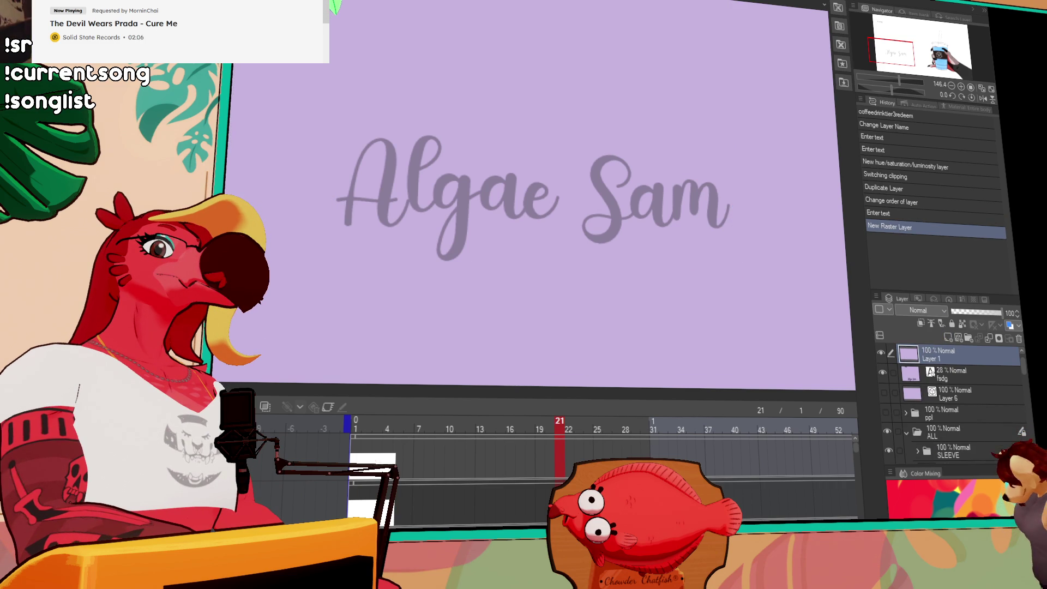
# Draw two trial pen strokes on the new layer and undo both.
pyautogui.moveTo(273, 153)
pyautogui.mouseDown()
pyautogui.moveTo(276, 235)
pyautogui.moveTo(469, 186)
pyautogui.mouseUp()
pyautogui.hotkey('ctrl', 'z')
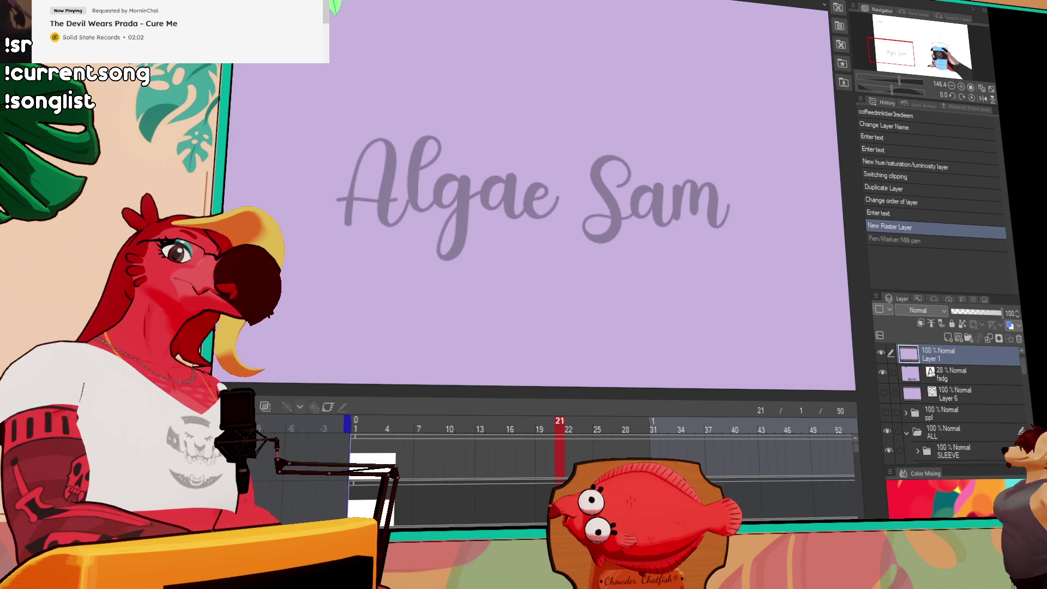
pyautogui.moveTo(456, 180); pyautogui.dragTo(451, 285)
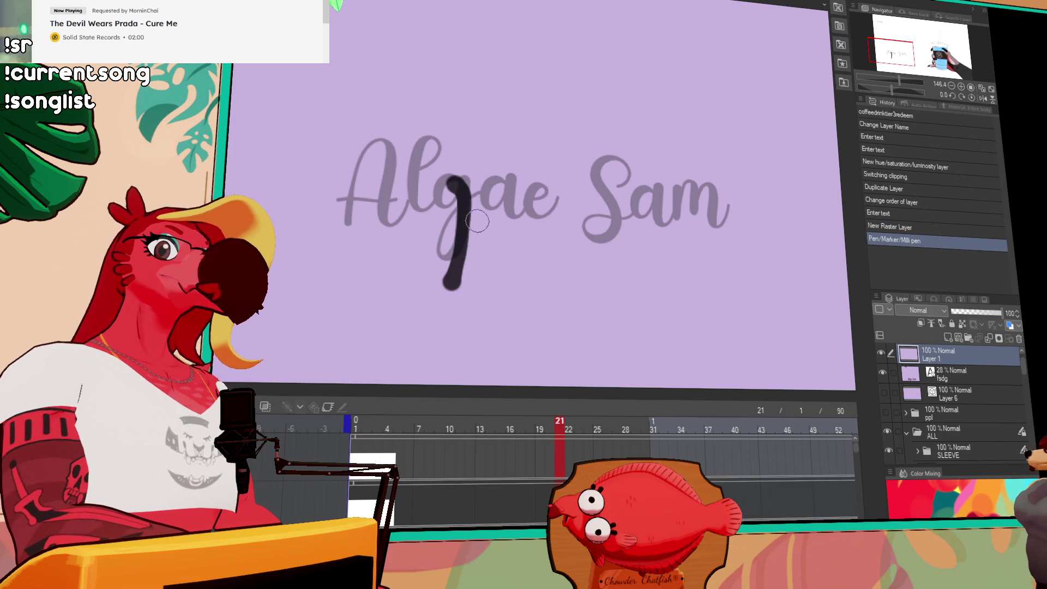
pyautogui.hotkey('ctrl', 'z')
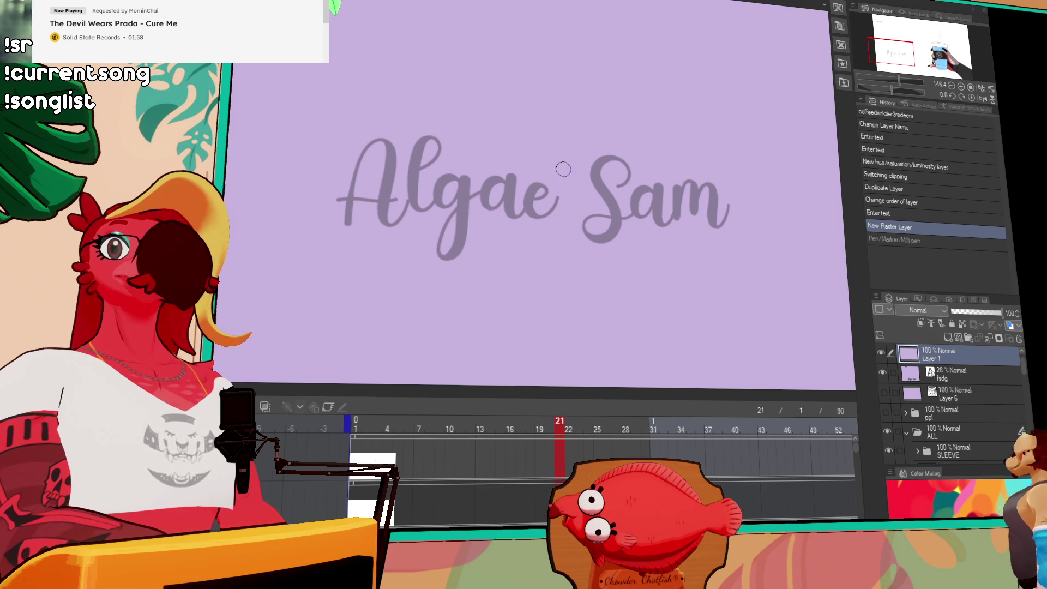
# Enable keyframes on the layer in the Timeline and select Layer 12.
pyautogui.moveTo(743, 198)
pyautogui.mouseDown()
pyautogui.moveTo(794, 242)
pyautogui.moveTo(724, 273)
pyautogui.moveTo(651, 216)
pyautogui.moveTo(365, 292)
pyautogui.mouseUp()
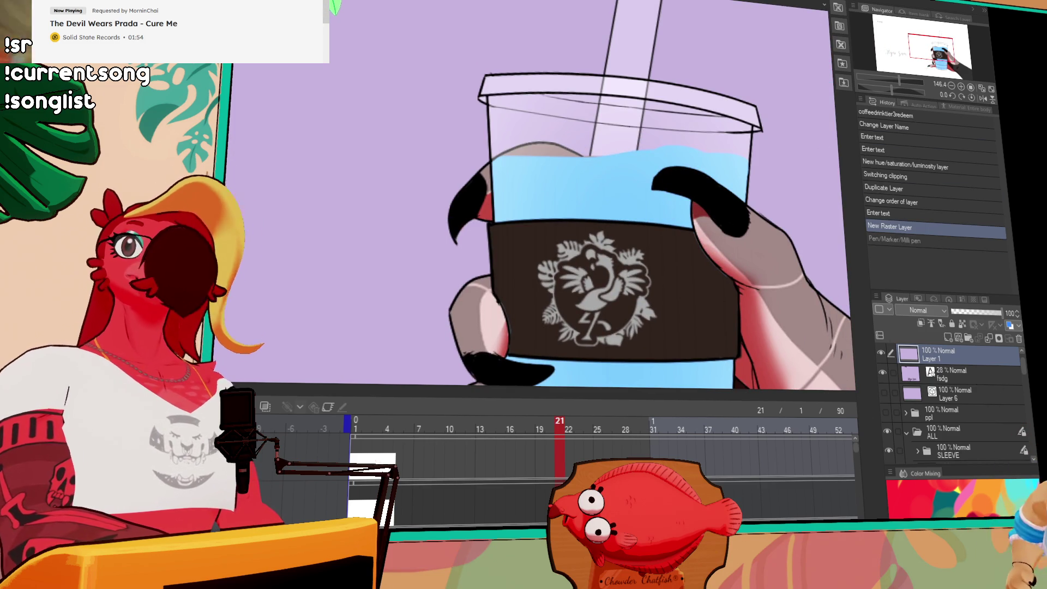
pyautogui.scroll(1, 977, 417)
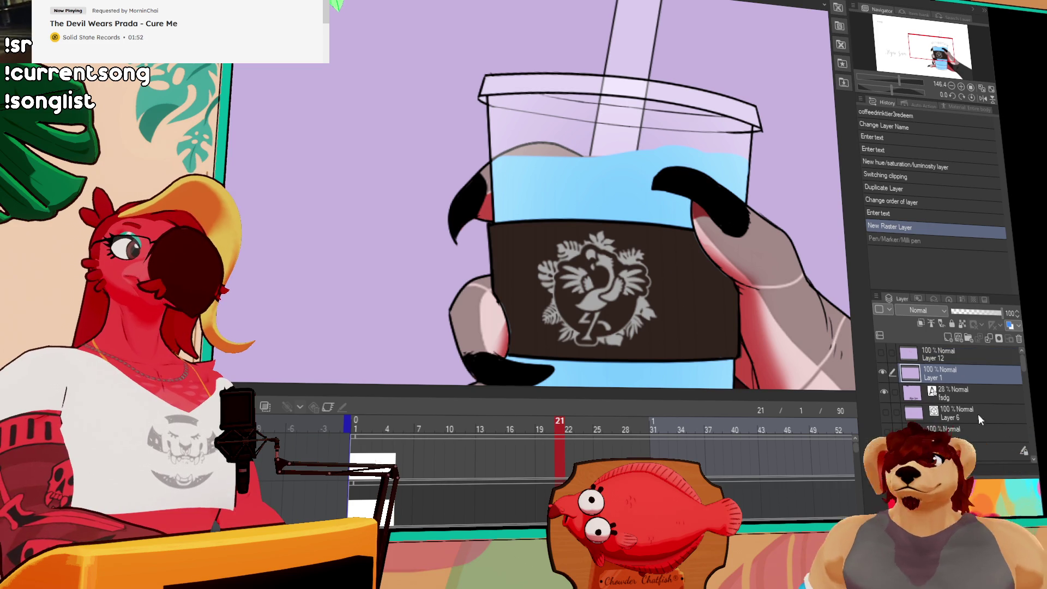
pyautogui.click(976, 448)
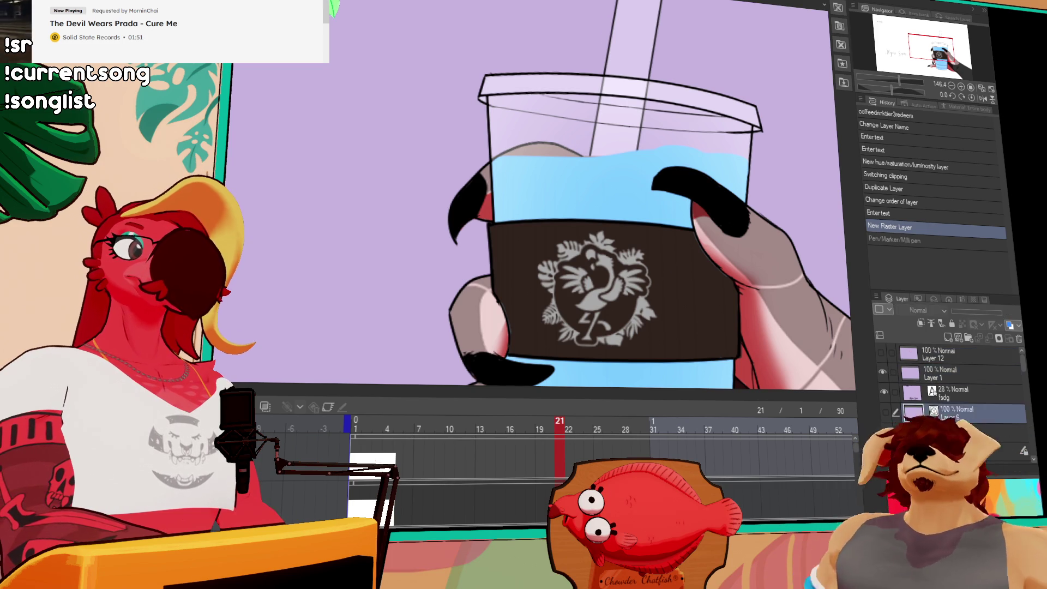
pyautogui.click(327, 405)
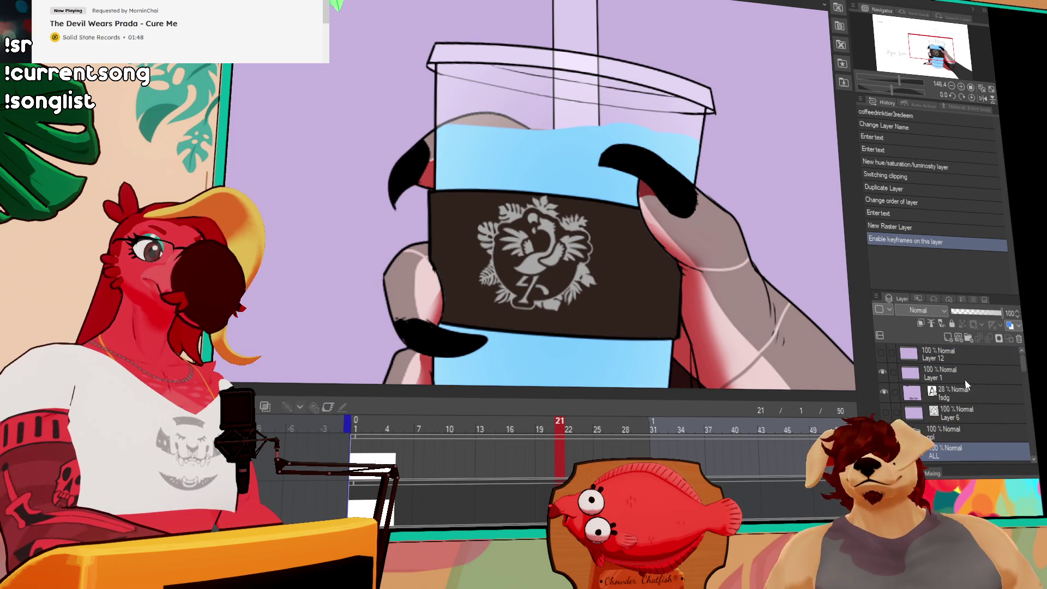
pyautogui.click(962, 355)
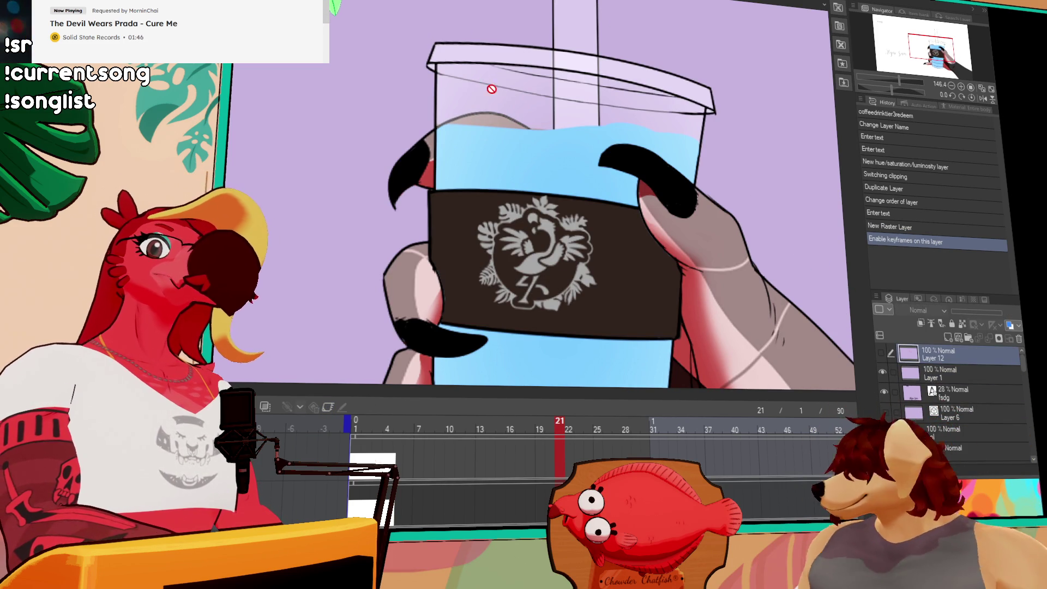
# On Layer 1, draw scribbled hair, two dot eyes and a smile on the blue drink.
pyautogui.click(937, 373)
pyautogui.click(459, 111)
pyautogui.hotkey('ctrl', 'z')
pyautogui.moveTo(451, 116)
pyautogui.mouseDown()
pyautogui.moveTo(471, 104)
pyautogui.moveTo(436, 75)
pyautogui.moveTo(451, 126)
pyautogui.mouseUp()
pyautogui.hotkey('ctrl', 'z')
pyautogui.hotkey('ctrl', 'z')
pyautogui.hotkey('ctrl', 'z')
pyautogui.moveTo(462, 82)
pyautogui.mouseDown()
pyautogui.moveTo(450, 127)
pyautogui.moveTo(475, 73)
pyautogui.mouseUp()
pyautogui.moveTo(483, 76); pyautogui.dragTo(528, 117)
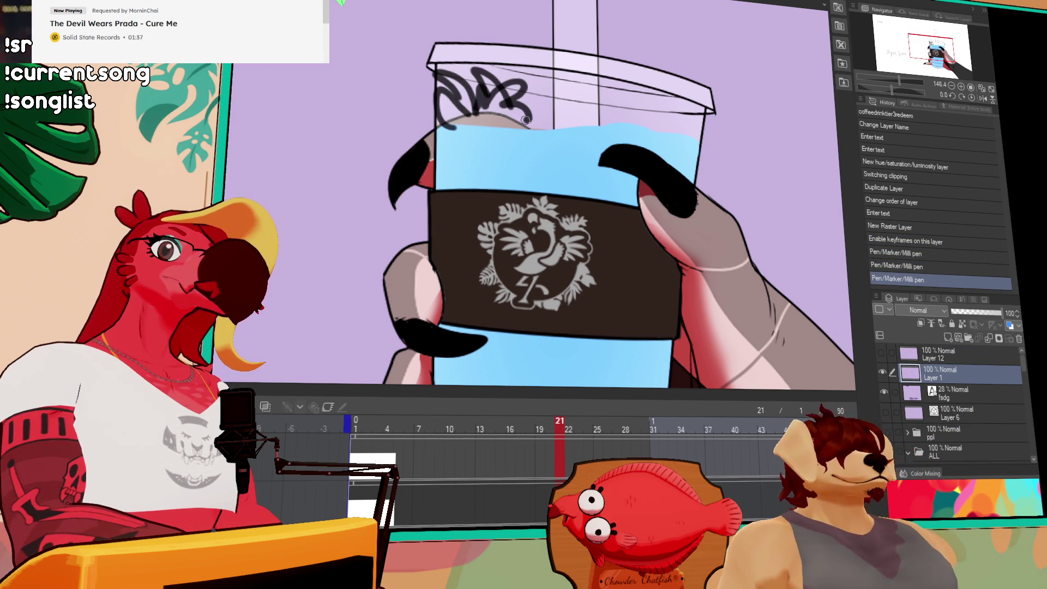
pyautogui.click(476, 141)
pyautogui.click(506, 130)
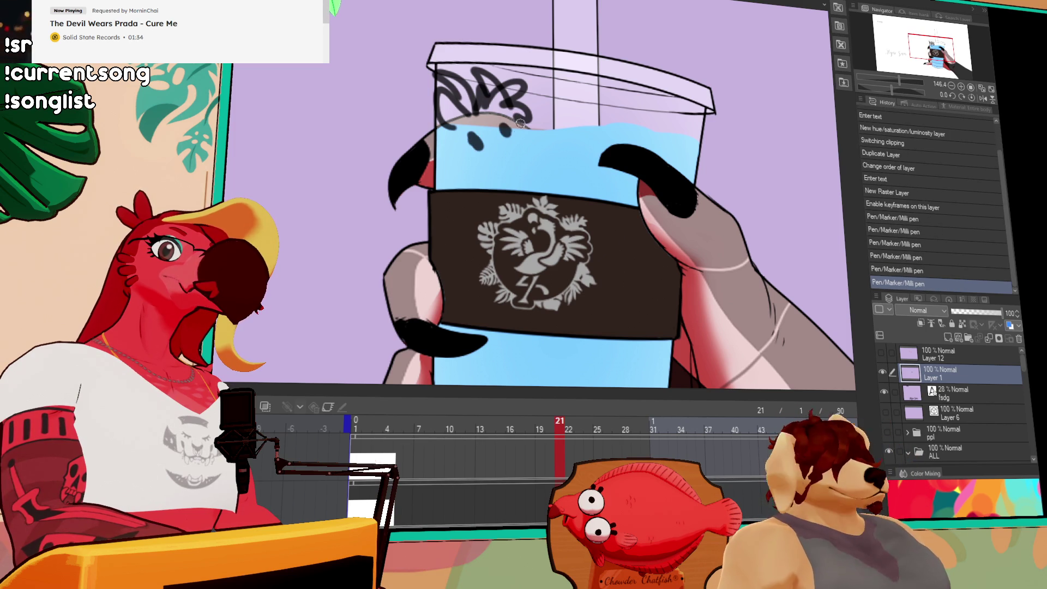
pyautogui.moveTo(453, 145)
pyautogui.mouseDown()
pyautogui.moveTo(523, 129)
pyautogui.moveTo(537, 142)
pyautogui.mouseUp()
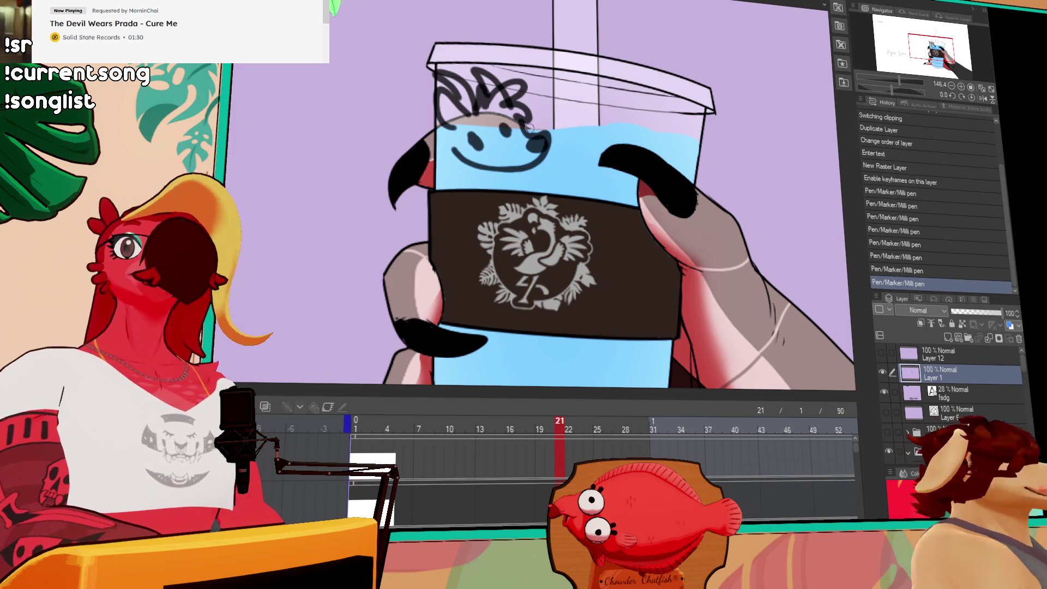
# Centre the cup doodle and try extra marks and hair strokes near the lid, undoing them.
pyautogui.scroll(1, 670, 222)
pyautogui.moveTo(718, 204); pyautogui.dragTo(841, 220)
pyautogui.click(568, 173)
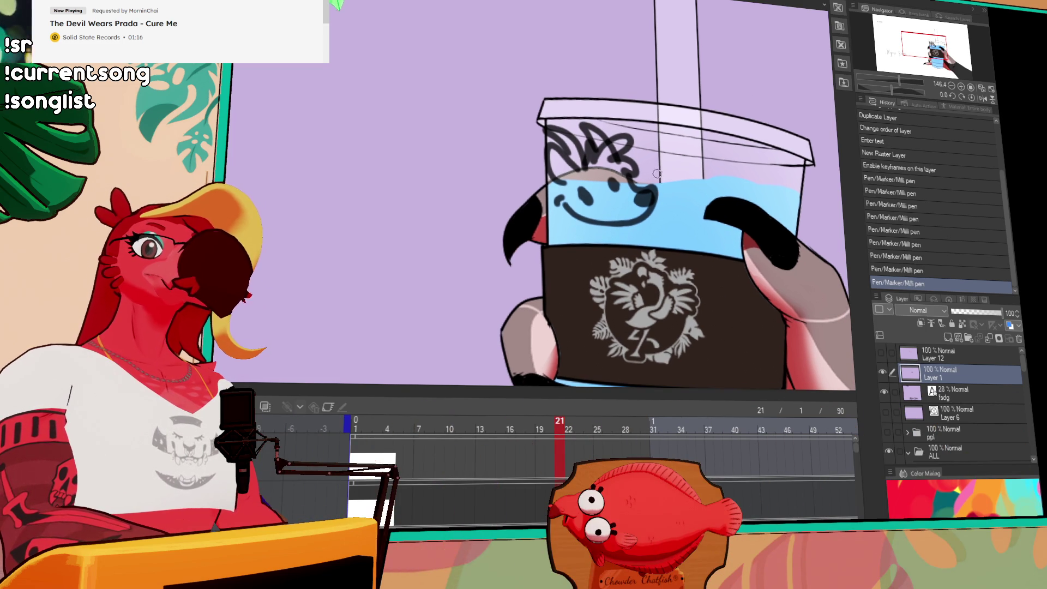
pyautogui.hotkey('ctrl', 'z')
pyautogui.hotkey('ctrl', 'z')
pyautogui.hotkey('ctrl', 'z')
pyautogui.hotkey('ctrl', 'z')
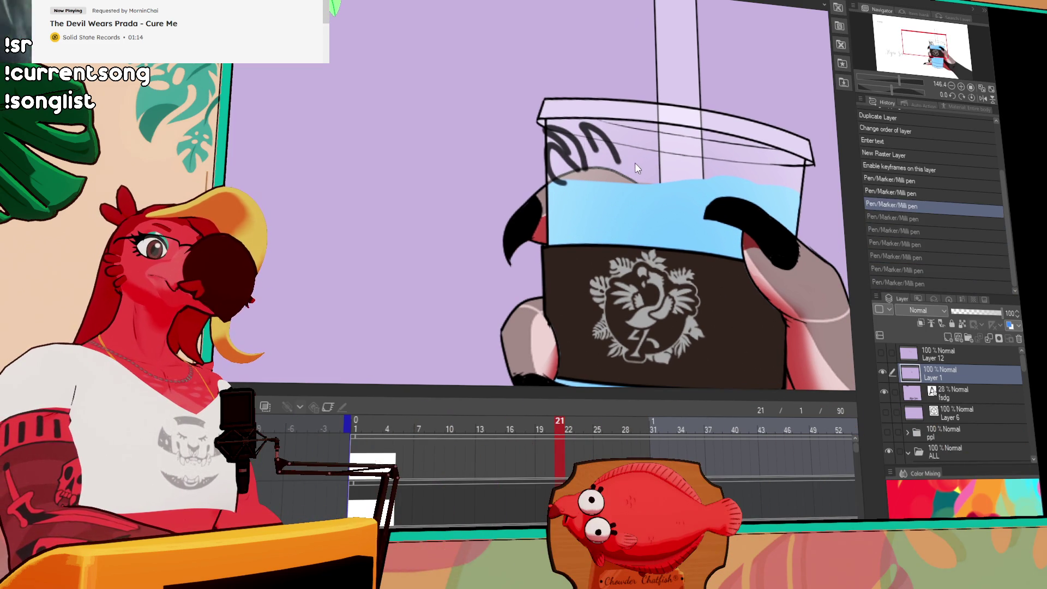
pyautogui.moveTo(600, 177)
pyautogui.mouseDown()
pyautogui.moveTo(620, 149)
pyautogui.moveTo(610, 134)
pyautogui.mouseUp()
pyautogui.hotkey('ctrl', 'z')
pyautogui.moveTo(600, 173)
pyautogui.mouseDown()
pyautogui.moveTo(627, 173)
pyautogui.moveTo(640, 192)
pyautogui.moveTo(660, 193)
pyautogui.moveTo(585, 210)
pyautogui.mouseUp()
pyautogui.hotkey('ctrl', 'z')
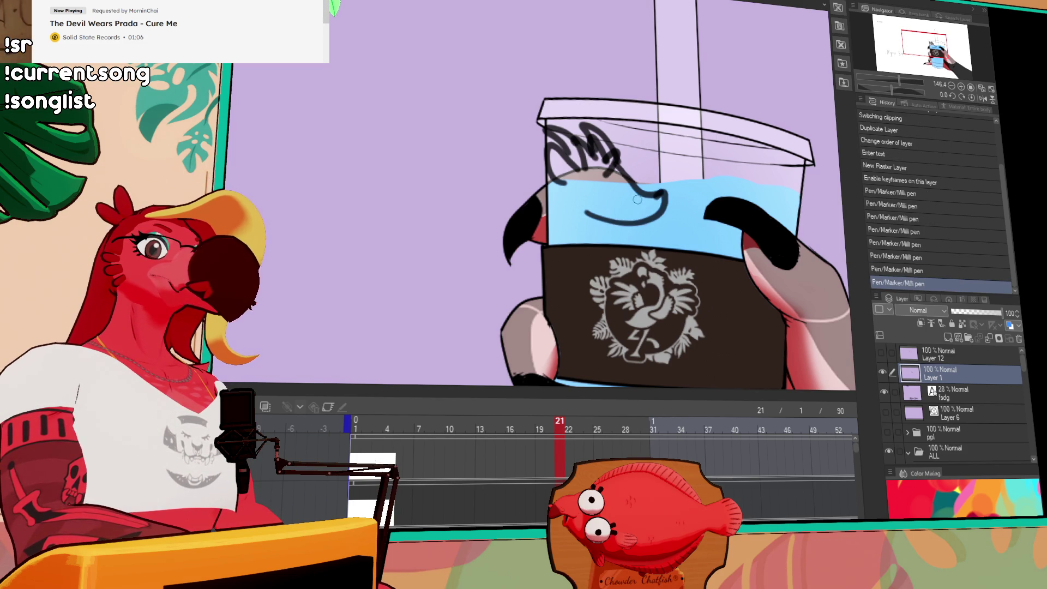
# Redraw the smile several times until the final curve fits, then add a small mark near the eyes.
pyautogui.hotkey('ctrl', 'z')
pyautogui.moveTo(654, 194); pyautogui.dragTo(574, 201)
pyautogui.moveTo(646, 203)
pyautogui.mouseDown()
pyautogui.moveTo(654, 194)
pyautogui.moveTo(646, 207)
pyautogui.moveTo(578, 215)
pyautogui.moveTo(548, 192)
pyautogui.mouseUp()
pyautogui.hotkey('ctrl', 'z')
pyautogui.hotkey('ctrl', 'z')
pyautogui.hotkey('ctrl', 'z')
pyautogui.hotkey('ctrl', 'z')
pyautogui.moveTo(661, 192); pyautogui.dragTo(551, 202)
pyautogui.hotkey('ctrl', 'z')
pyautogui.moveTo(661, 192); pyautogui.dragTo(576, 201)
pyautogui.hotkey('ctrl', 'z')
pyautogui.moveTo(661, 192)
pyautogui.mouseDown()
pyautogui.moveTo(600, 217)
pyautogui.moveTo(561, 205)
pyautogui.mouseUp()
pyautogui.hotkey('ctrl', 'z')
pyautogui.moveTo(663, 198)
pyautogui.mouseDown()
pyautogui.moveTo(565, 202)
pyautogui.moveTo(605, 193)
pyautogui.mouseUp()
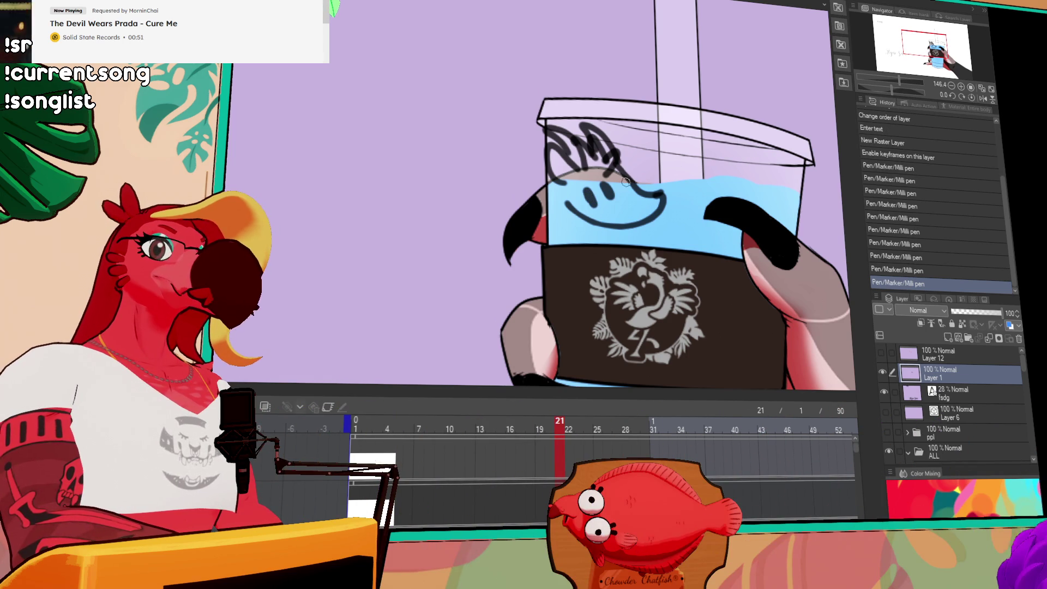
pyautogui.click(604, 173)
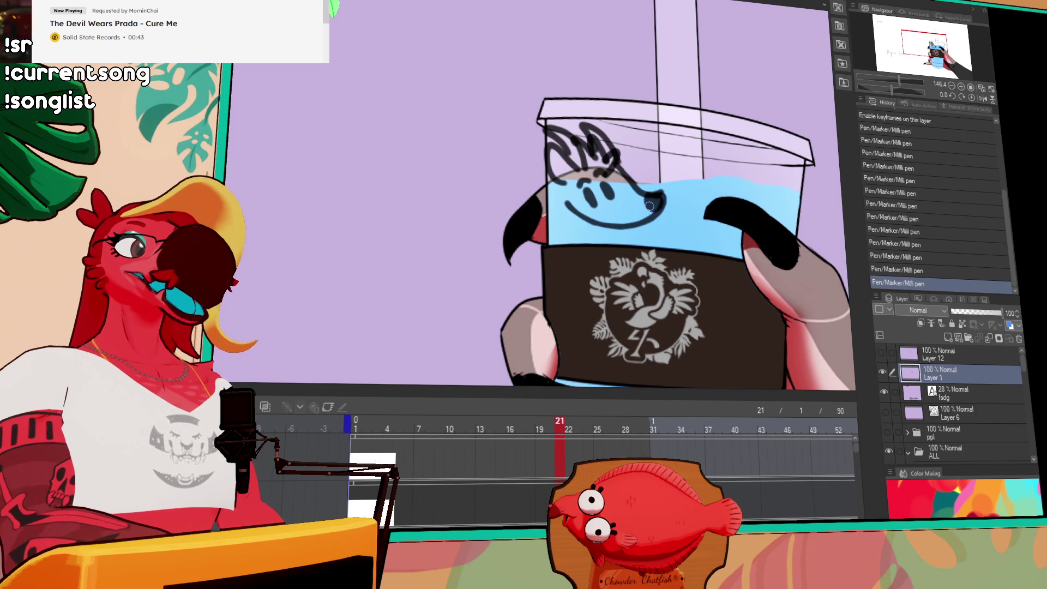
# Undo the stroke near the eye and add a small Milli pen mark left of the smile.
pyautogui.hotkey('ctrl', 'z')
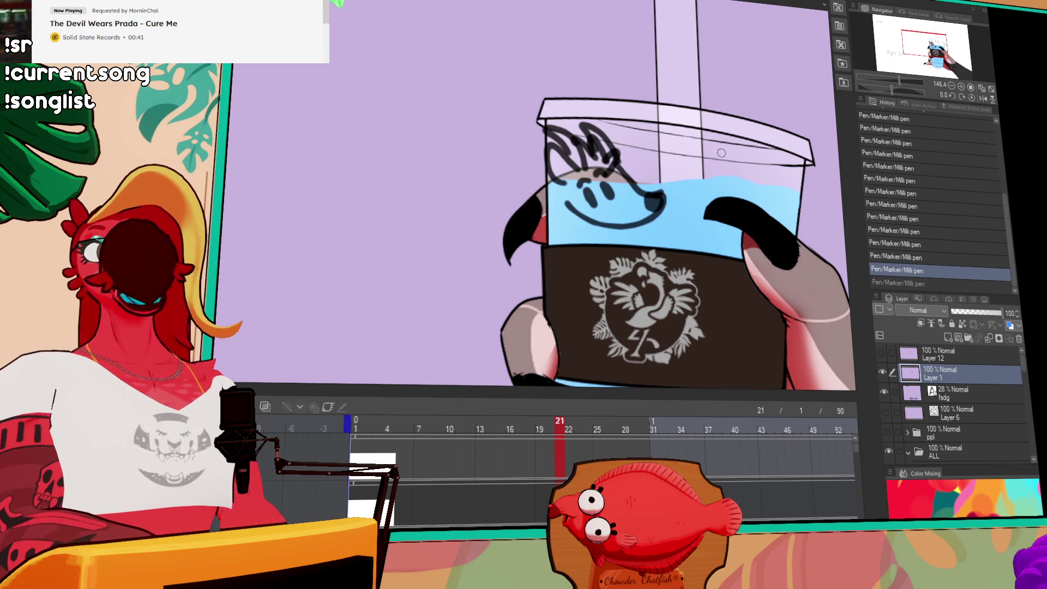
pyautogui.moveTo(624, 206); pyautogui.dragTo(631, 194)
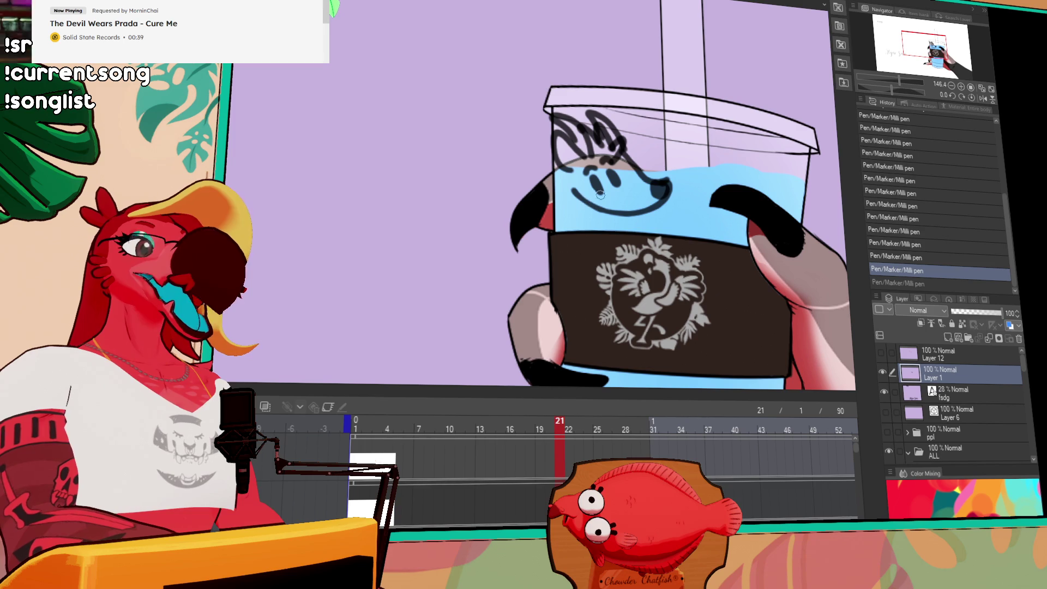
pyautogui.moveTo(576, 210); pyautogui.dragTo(562, 229)
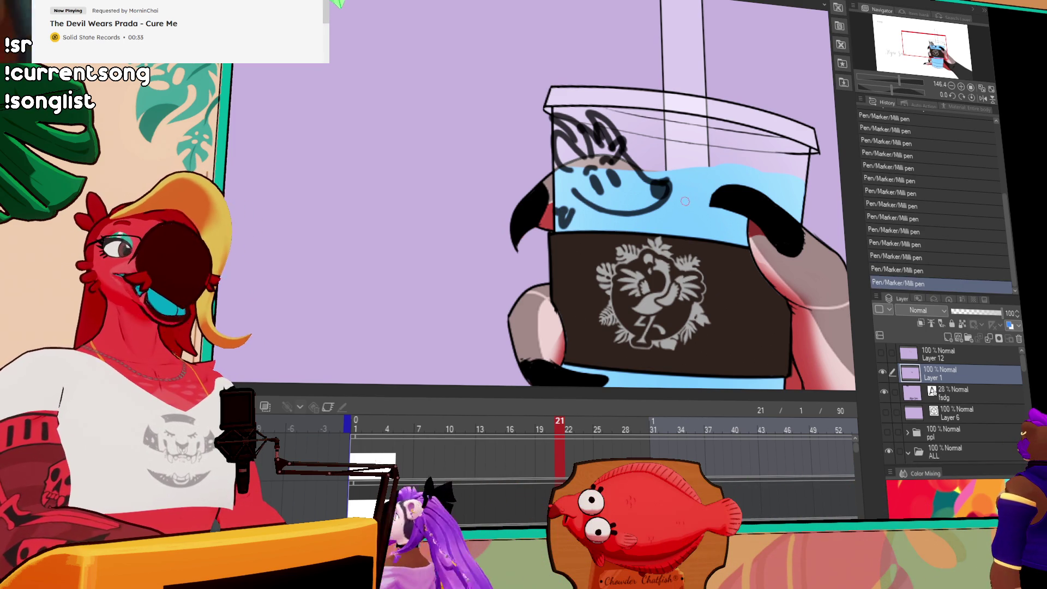
pyautogui.moveTo(676, 205); pyautogui.dragTo(685, 201)
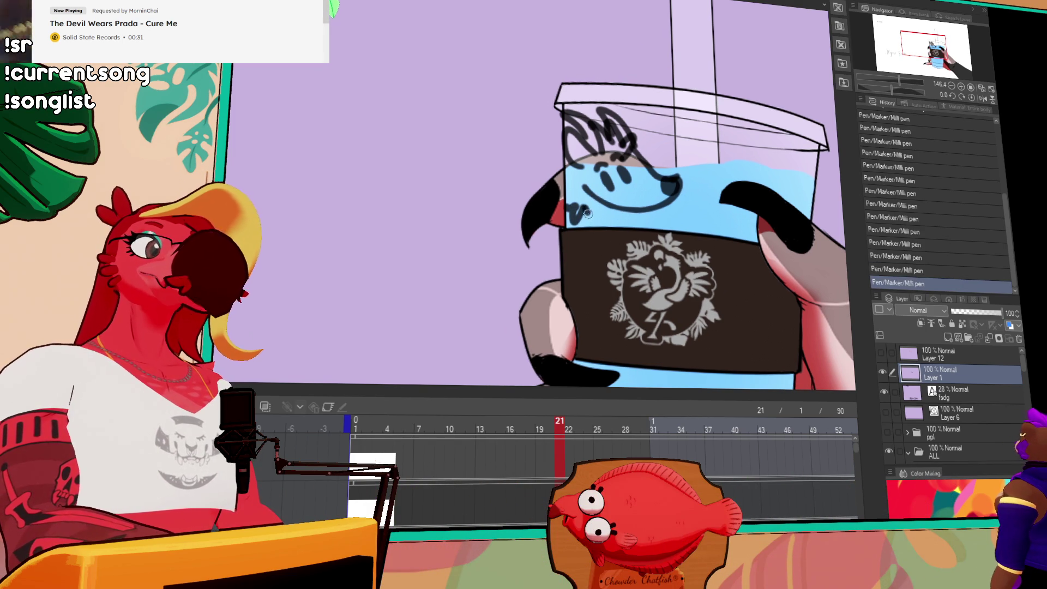
# Toggle the stroke near the smile with undo/redo to compare, leaving it restored.
pyautogui.hotkey('ctrl', 'z')
pyautogui.hotkey('ctrl', 'y')
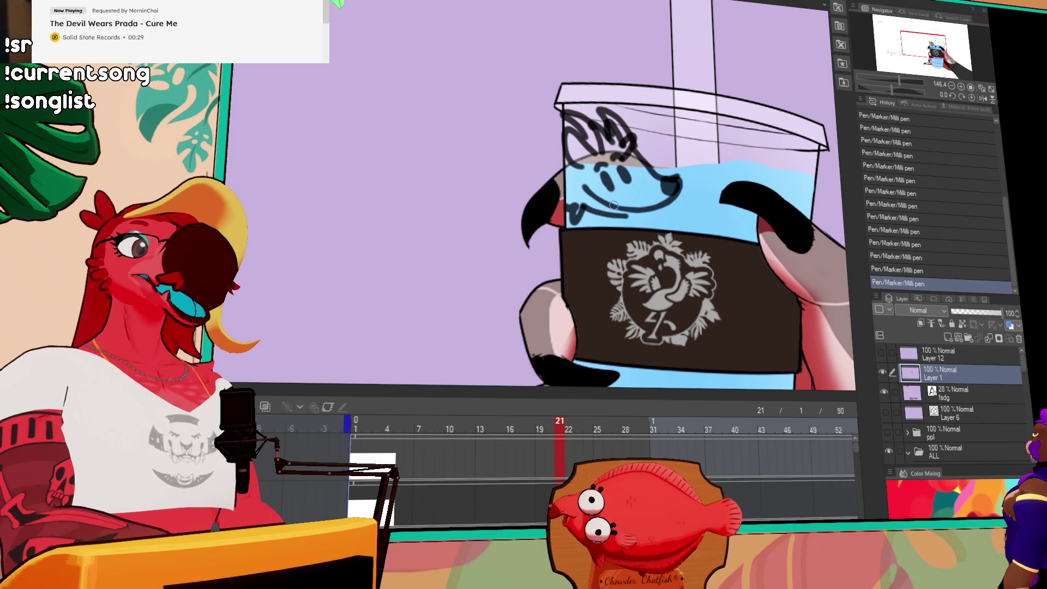
pyautogui.hotkey('ctrl', 'z')
pyautogui.hotkey('ctrl', 'y')
pyautogui.hotkey('ctrl', 'z')
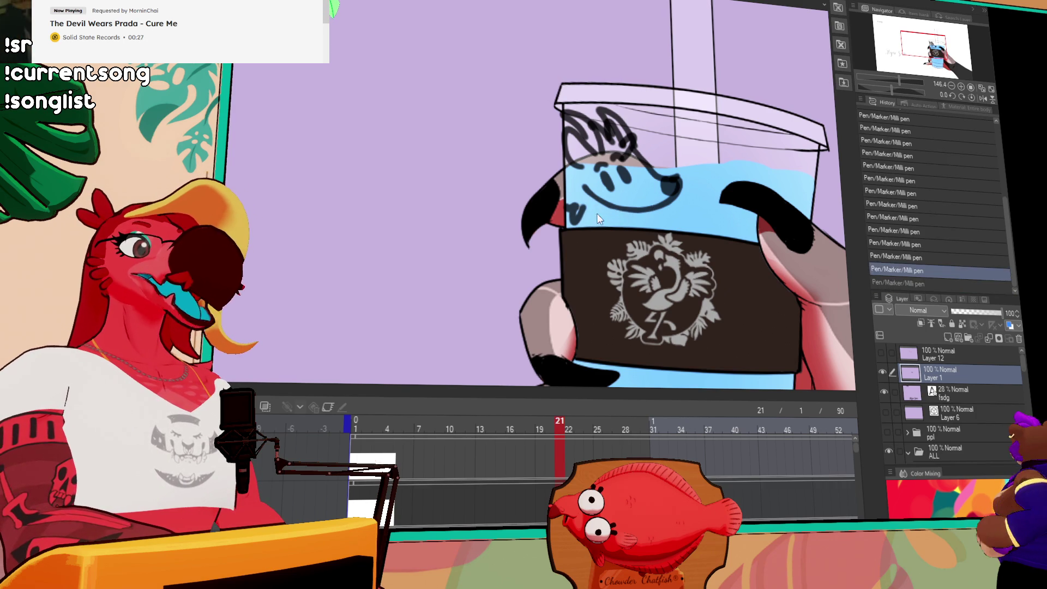
pyautogui.hotkey('ctrl', 'y')
pyautogui.hotkey('ctrl', 'z')
pyautogui.hotkey('ctrl', 'y')
pyautogui.hotkey('ctrl', 'z')
pyautogui.hotkey('ctrl', 'y')
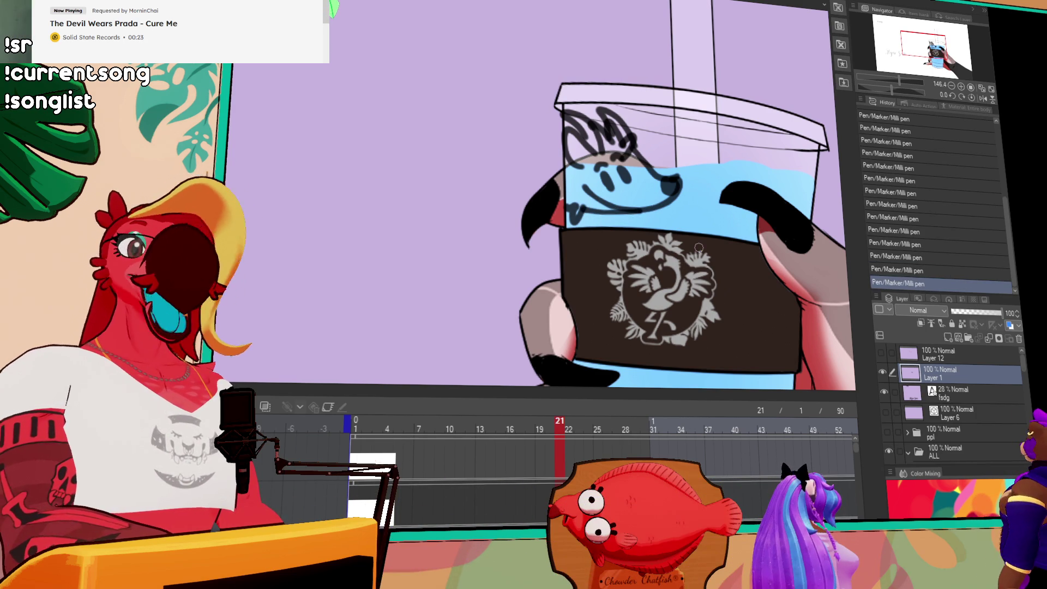
# Replace the last pen stroke with a new stroke right of the smile.
pyautogui.moveTo(676, 185); pyautogui.dragTo(678, 214)
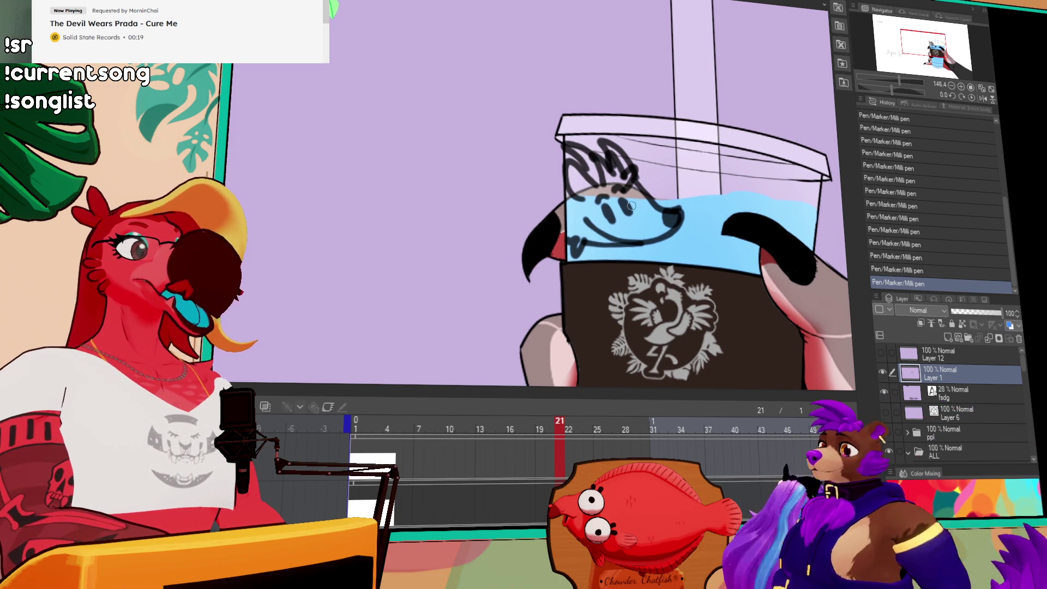
pyautogui.hotkey('ctrl', 'z')
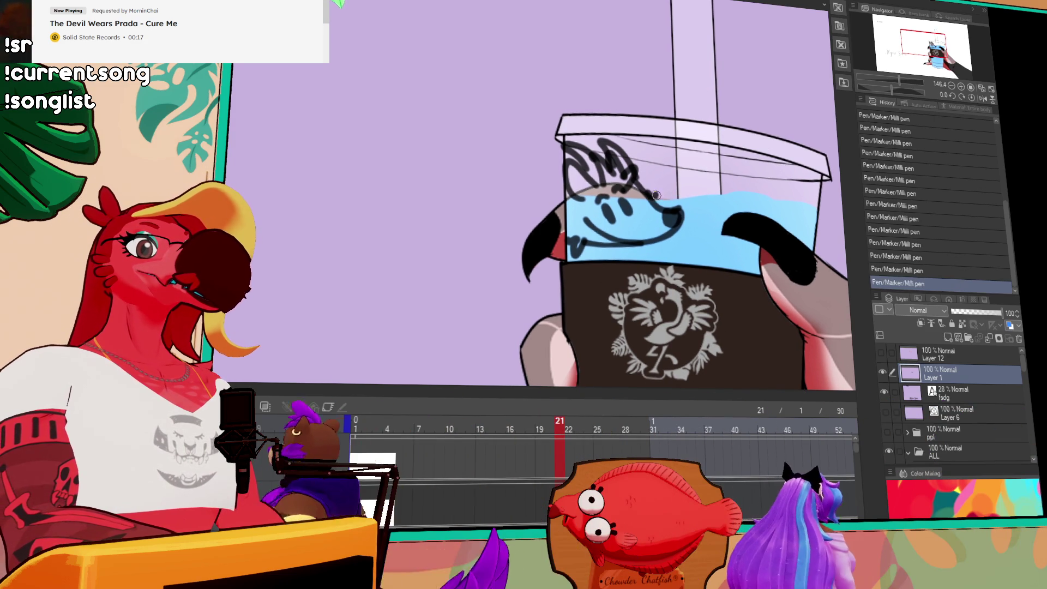
pyautogui.moveTo(647, 192); pyautogui.dragTo(664, 204)
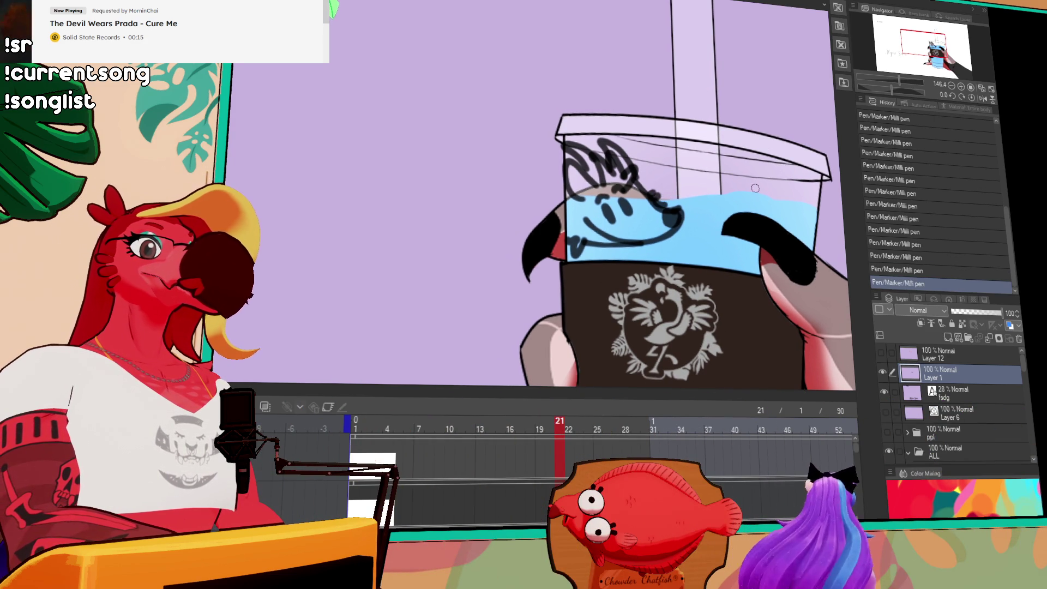
# Pan the view past the cup sleeve to bring the Algae Sam lettering into view.
pyautogui.moveTo(789, 226); pyautogui.dragTo(767, 205)
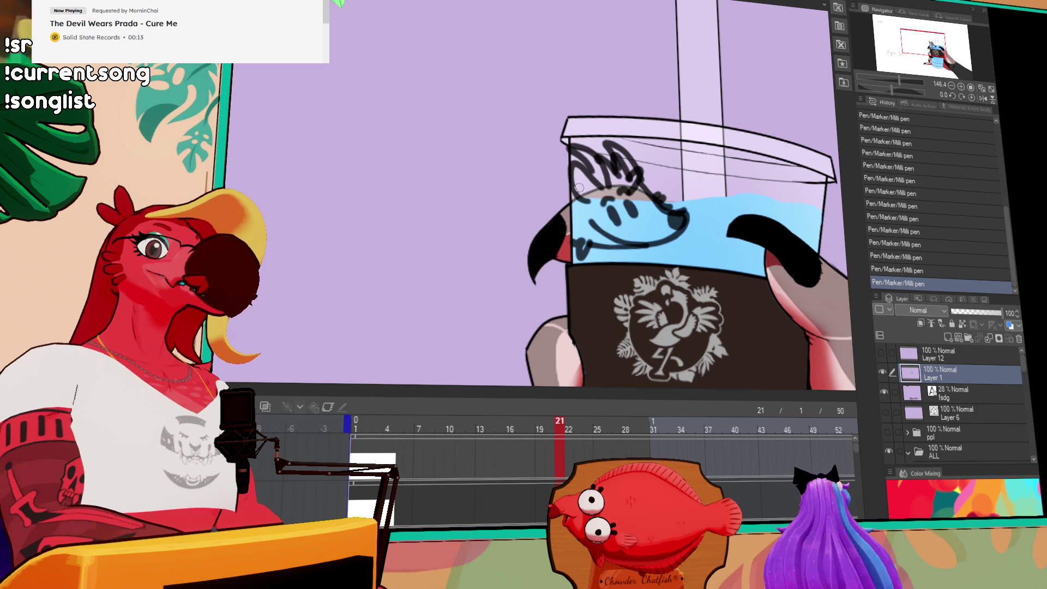
pyautogui.moveTo(776, 333); pyautogui.dragTo(765, 202)
pyautogui.moveTo(763, 257)
pyautogui.mouseDown()
pyautogui.moveTo(850, 163)
pyautogui.moveTo(650, 152)
pyautogui.mouseUp()
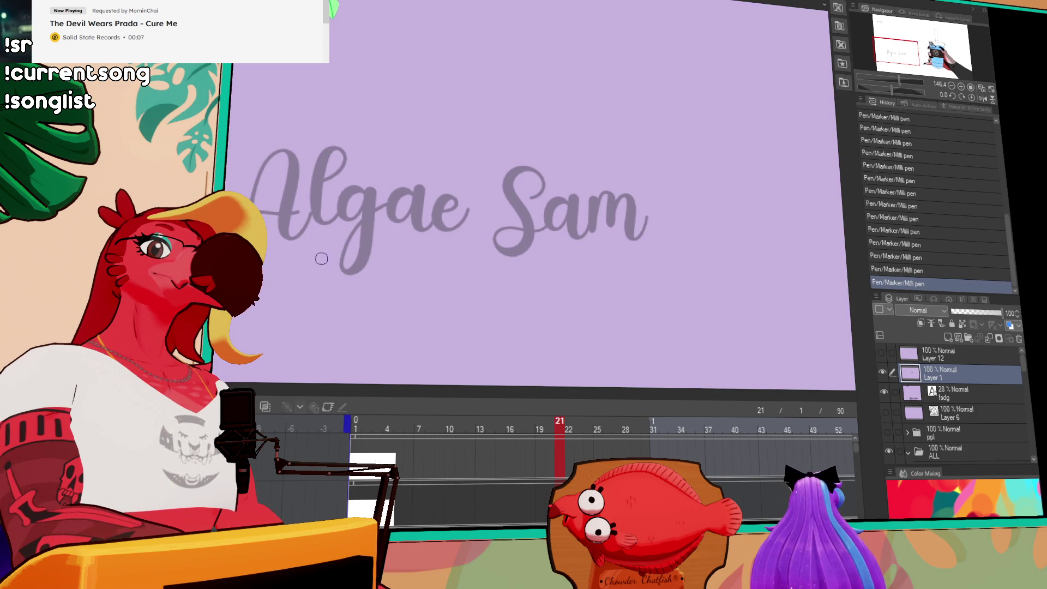
# Trace the A of 'Algae' in dark ink, retrying strokes and dropping the crossbar.
pyautogui.moveTo(321, 259); pyautogui.dragTo(326, 294)
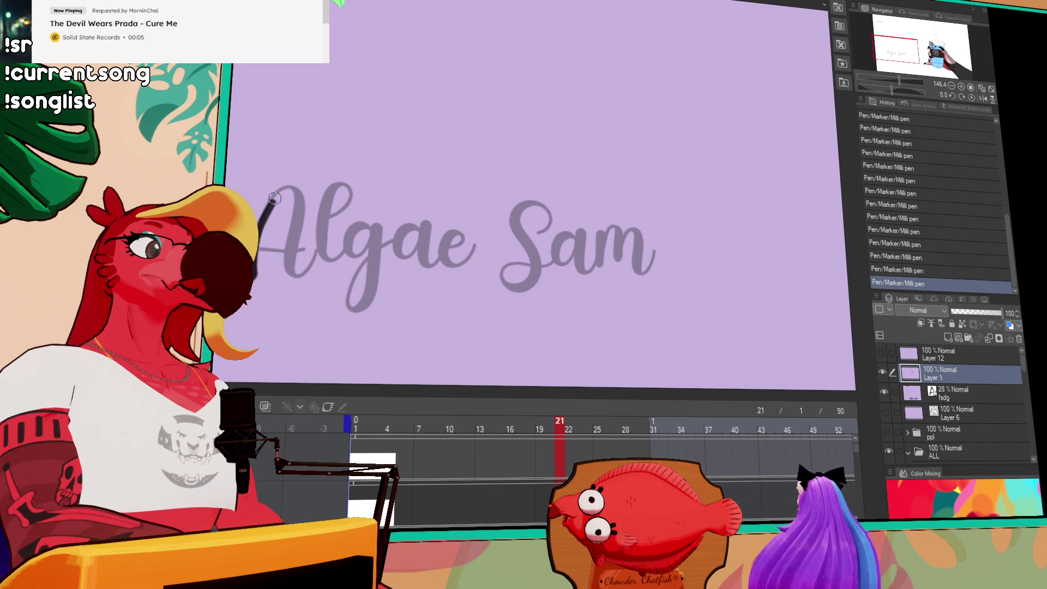
pyautogui.hotkey('ctrl', 'z')
pyautogui.moveTo(256, 270); pyautogui.dragTo(324, 231)
pyautogui.hotkey('ctrl', 'z')
pyautogui.moveTo(257, 273)
pyautogui.mouseDown()
pyautogui.moveTo(325, 231)
pyautogui.moveTo(327, 218)
pyautogui.moveTo(384, 249)
pyautogui.mouseUp()
pyautogui.hotkey('ctrl', 'z')
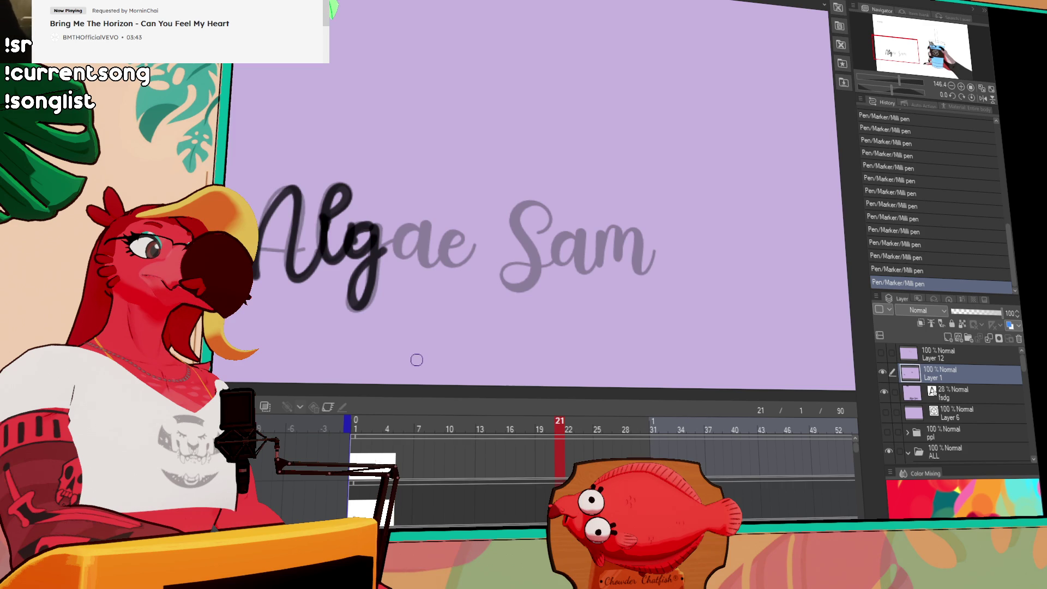
pyautogui.moveTo(504, 255)
pyautogui.mouseDown()
pyautogui.moveTo(652, 251)
pyautogui.moveTo(567, 249)
pyautogui.mouseUp()
pyautogui.moveTo(427, 251); pyautogui.dragTo(506, 240)
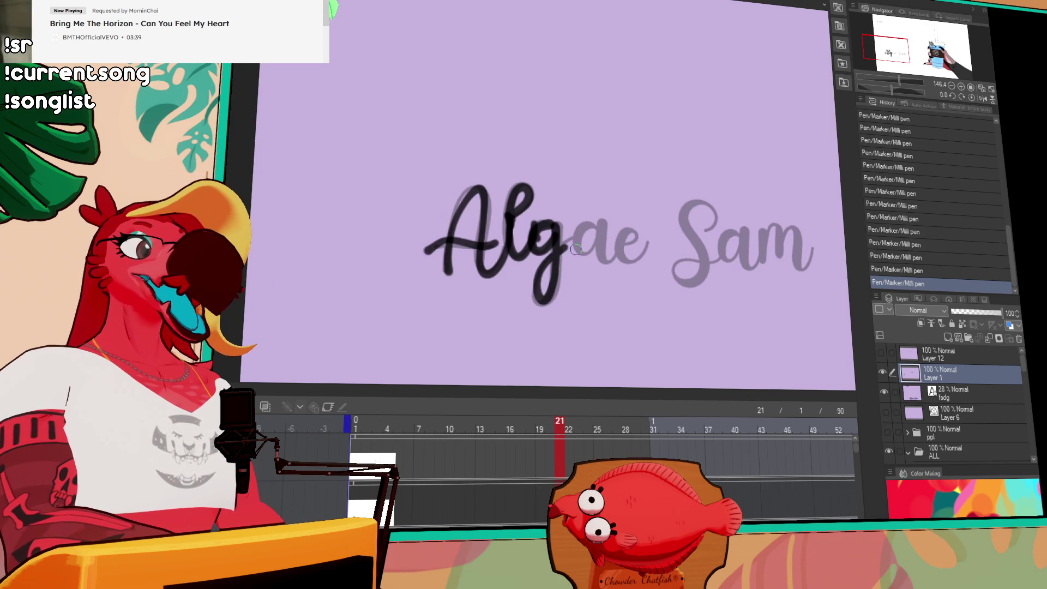
pyautogui.hotkey('ctrl', 'z')
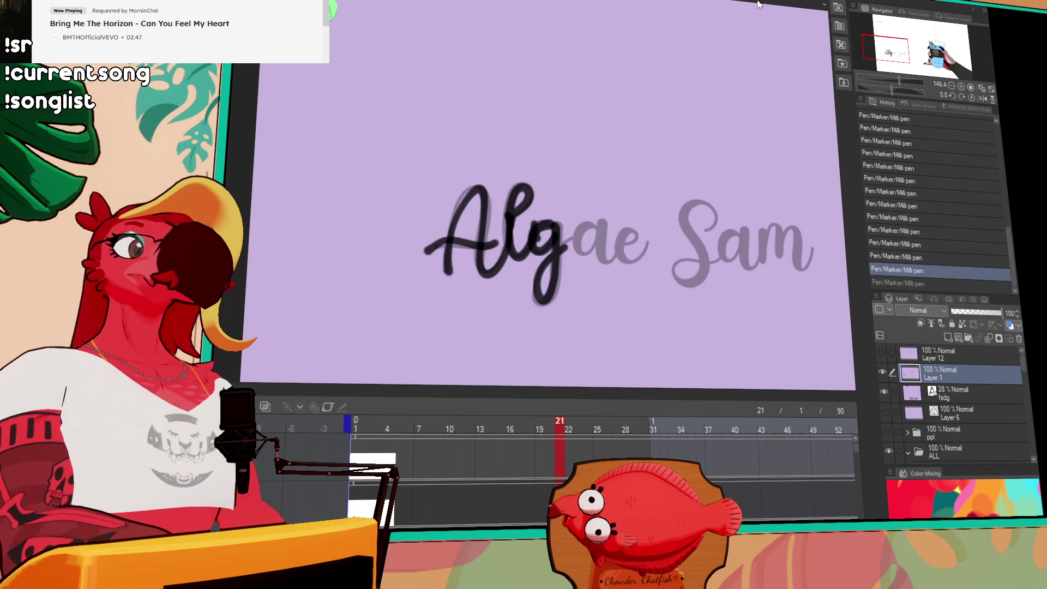
# Trace the rest of the script: the g, the tailed a, the e tail and the S.
pyautogui.moveTo(562, 248)
pyautogui.mouseDown()
pyautogui.moveTo(575, 236)
pyautogui.moveTo(584, 251)
pyautogui.moveTo(593, 228)
pyautogui.moveTo(600, 248)
pyautogui.moveTo(620, 251)
pyautogui.mouseUp()
pyautogui.hotkey('ctrl', 'z')
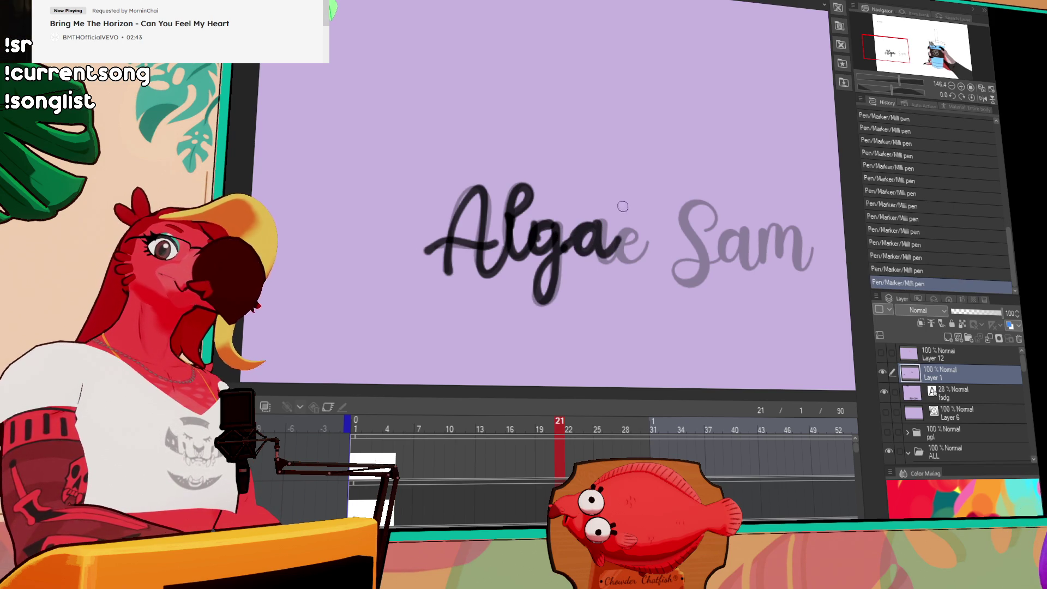
pyautogui.hotkey('ctrl', 'z')
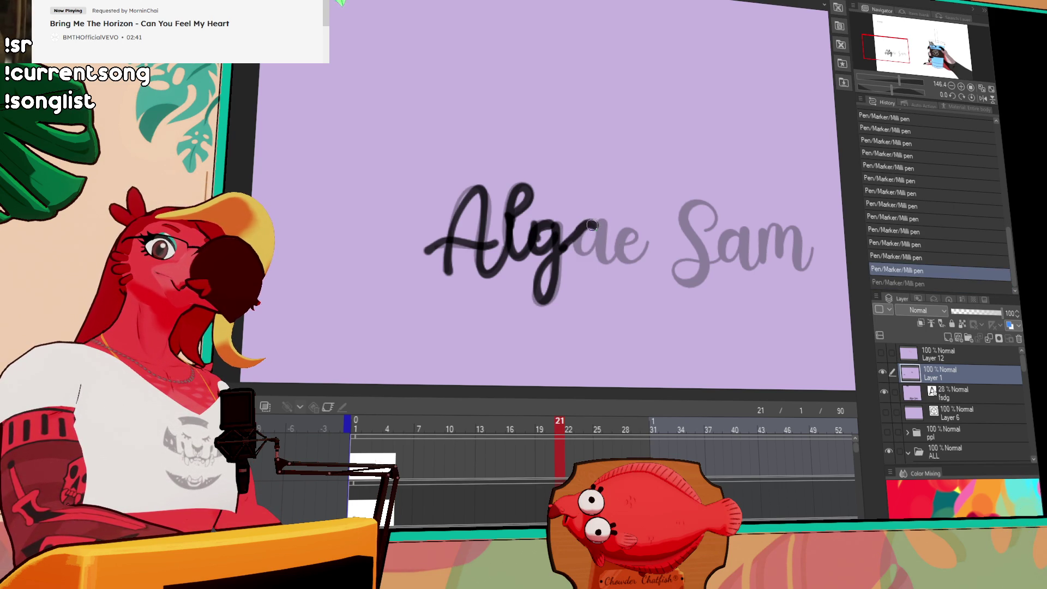
pyautogui.moveTo(600, 227); pyautogui.dragTo(656, 246)
pyautogui.moveTo(712, 216)
pyautogui.mouseDown()
pyautogui.moveTo(682, 248)
pyautogui.moveTo(690, 257)
pyautogui.mouseUp()
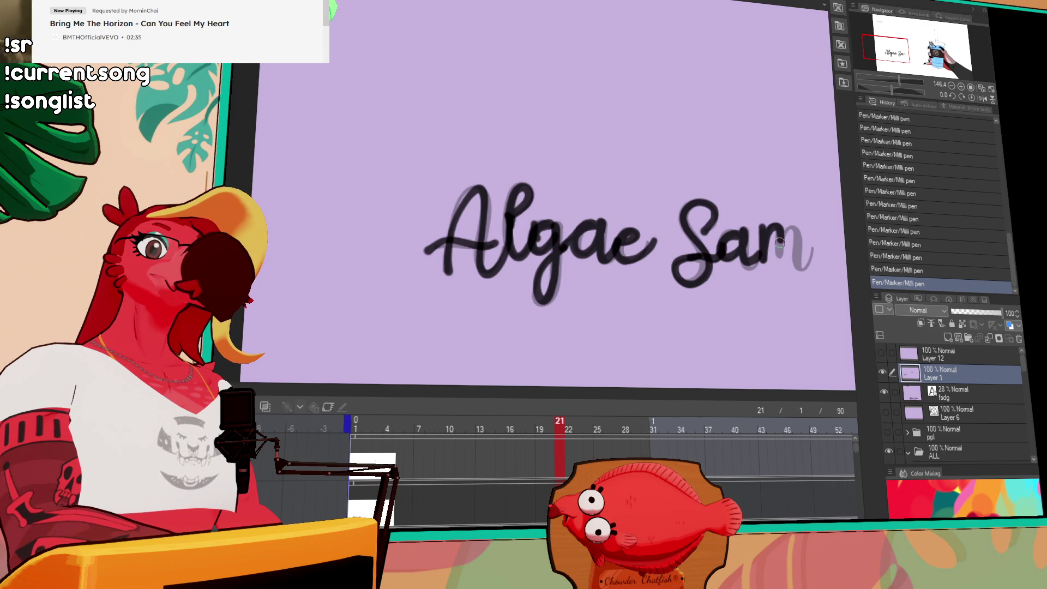
# Lasso the traced 'Algae' strokes and shift them up and to the right.
pyautogui.moveTo(840, 221); pyautogui.dragTo(678, 211)
pyautogui.moveTo(434, 337); pyautogui.dragTo(433, 340)
pyautogui.moveTo(525, 284)
pyautogui.mouseDown()
pyautogui.moveTo(549, 237)
pyautogui.moveTo(655, 215)
pyautogui.mouseUp()
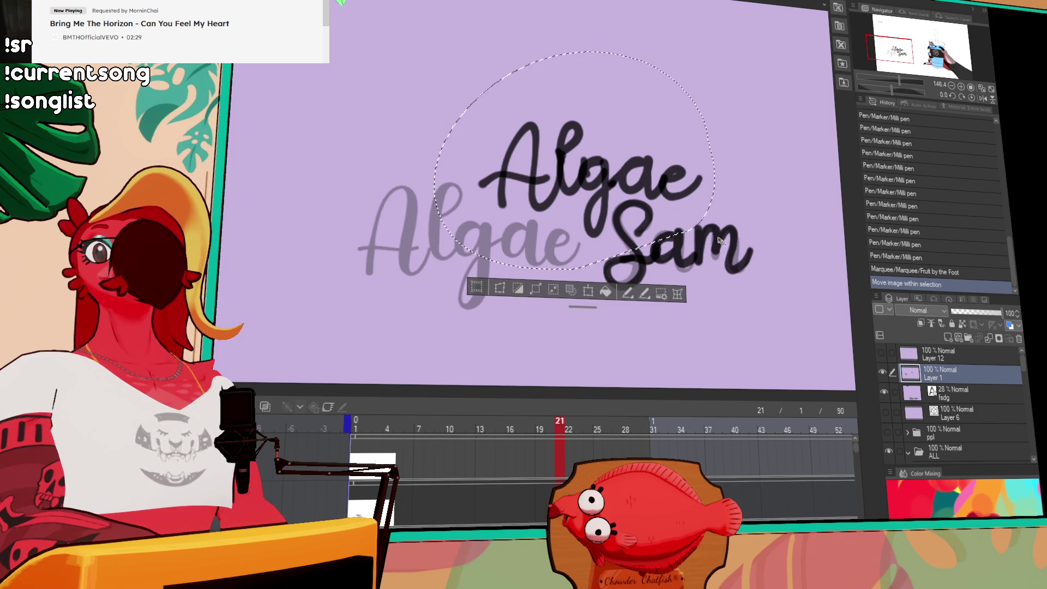
# Lasso the lower lettering, tilt it with Ctrl+T and set it on the cup's sleeve.
pyautogui.moveTo(777, 209)
pyautogui.mouseDown()
pyautogui.moveTo(522, 89)
pyautogui.moveTo(703, 164)
pyautogui.mouseUp()
pyautogui.hotkey('ctrl', 't')
pyautogui.moveTo(736, 246)
pyautogui.mouseDown()
pyautogui.moveTo(486, 243)
pyautogui.moveTo(807, 243)
pyautogui.mouseUp()
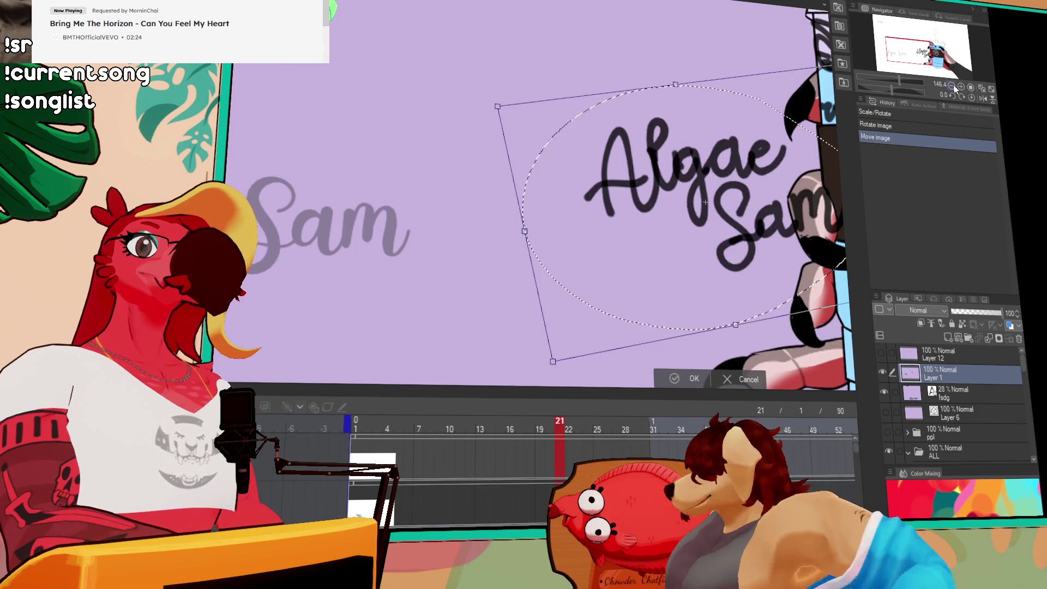
pyautogui.click(951, 86)
pyautogui.moveTo(430, 191)
pyautogui.mouseDown()
pyautogui.moveTo(592, 228)
pyautogui.moveTo(606, 247)
pyautogui.moveTo(631, 249)
pyautogui.moveTo(608, 244)
pyautogui.mouseUp()
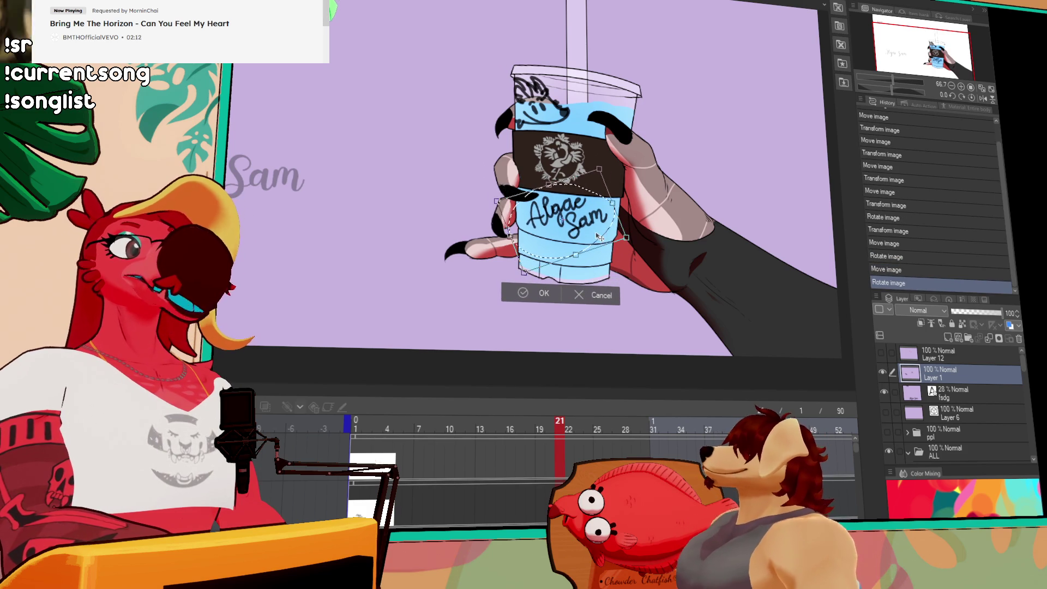
pyautogui.moveTo(626, 238); pyautogui.dragTo(618, 241)
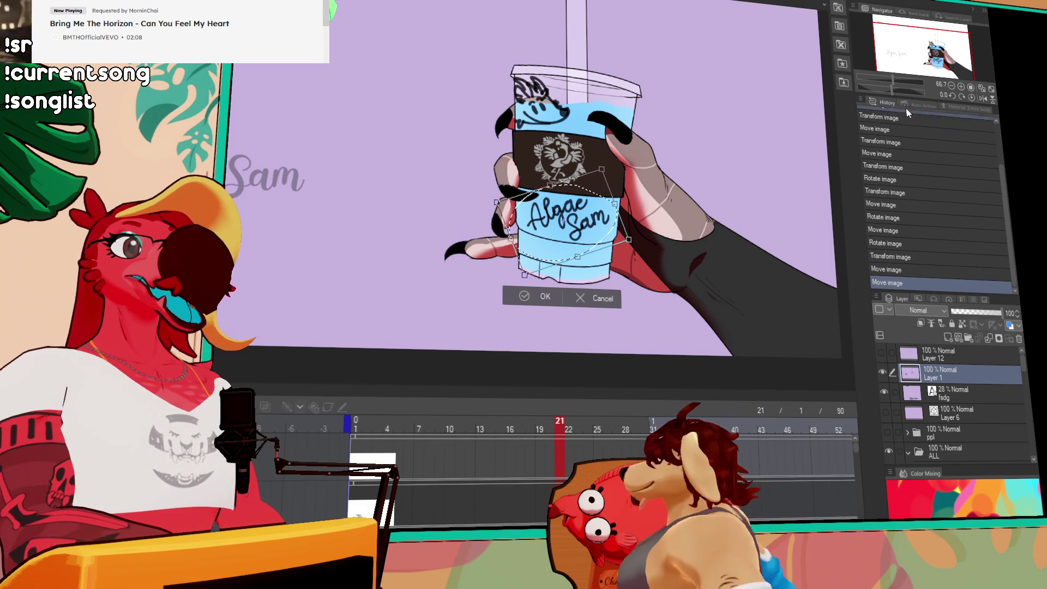
pyautogui.press('Return')
# Deselect, zoom in on the cup, and drag Layer 1 beneath the marker layer.
pyautogui.click(961, 86)
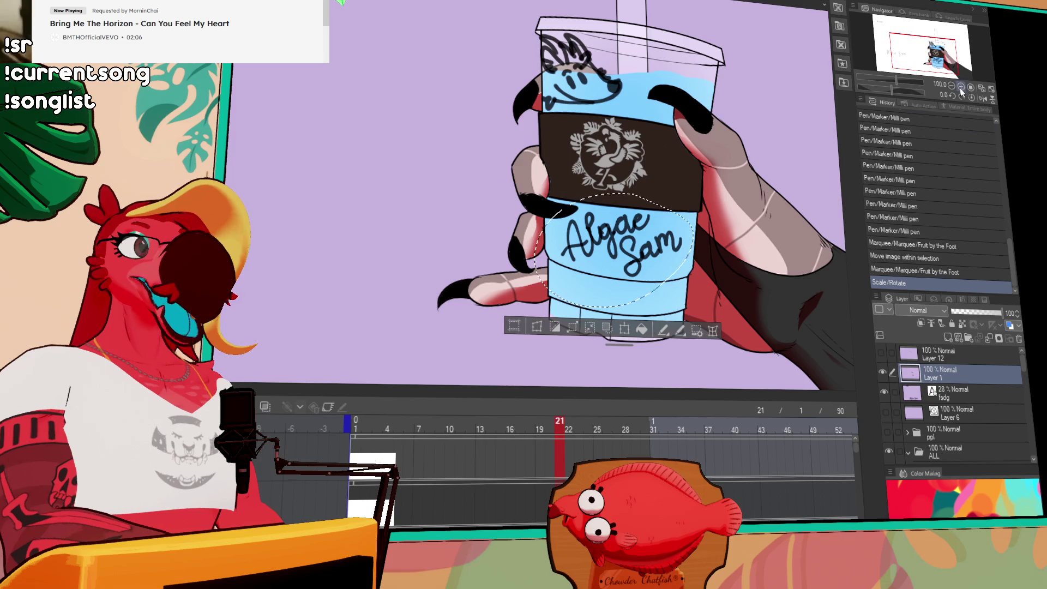
pyautogui.click(961, 87)
pyautogui.hotkey('ctrl', 'd')
pyautogui.moveTo(752, 190)
pyautogui.mouseDown()
pyautogui.moveTo(757, 248)
pyautogui.moveTo(586, 220)
pyautogui.mouseUp()
pyautogui.scroll(-5, 605, 252)
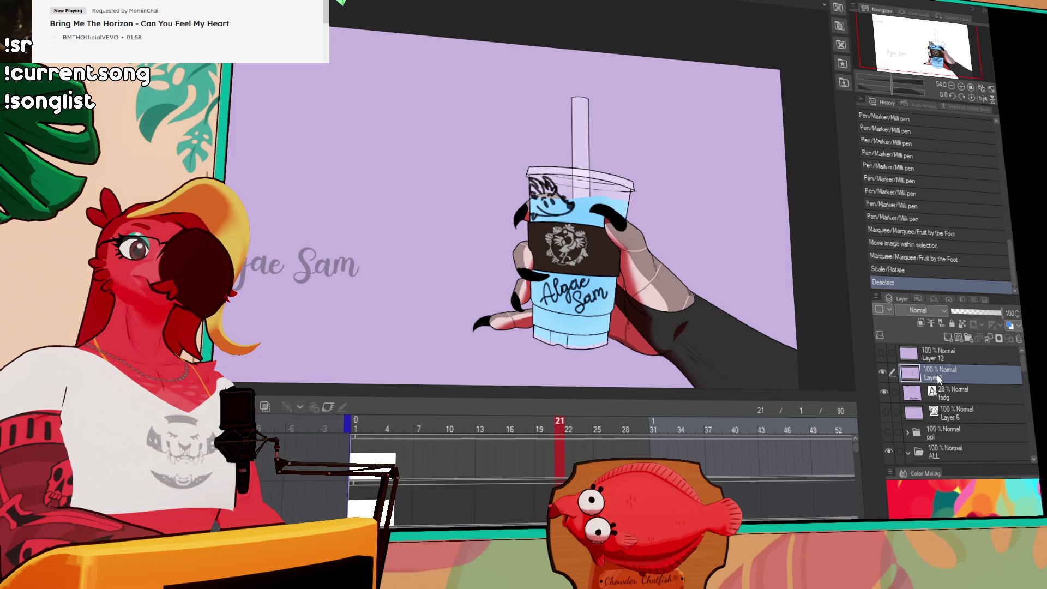
pyautogui.moveTo(949, 380)
pyautogui.mouseDown()
pyautogui.moveTo(960, 458)
pyautogui.moveTo(958, 404)
pyautogui.mouseUp()
# Hide the grey fsdg text layer in the Layer panel.
pyautogui.scroll(3, 927, 393)
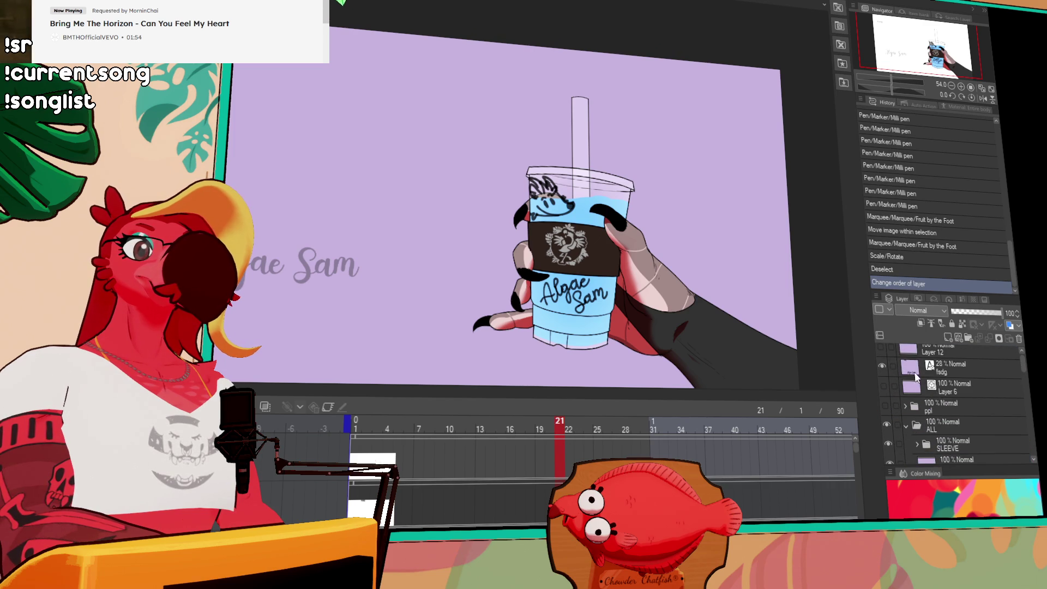
pyautogui.click(883, 367)
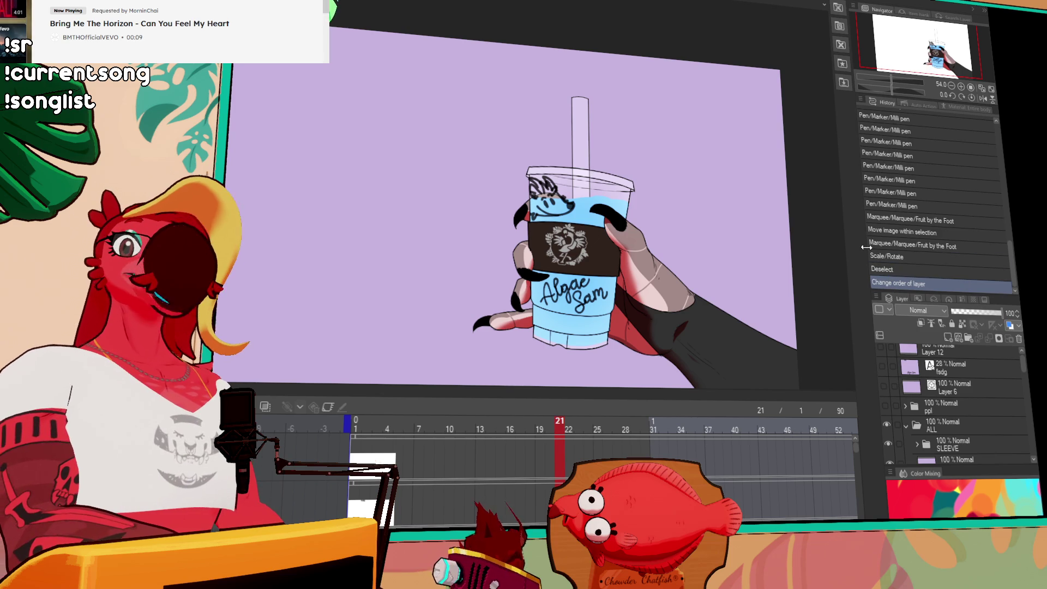
# Drag Layer 1 out of the marker folder into the hidden ppl folder.
pyautogui.scroll(1, 924, 432)
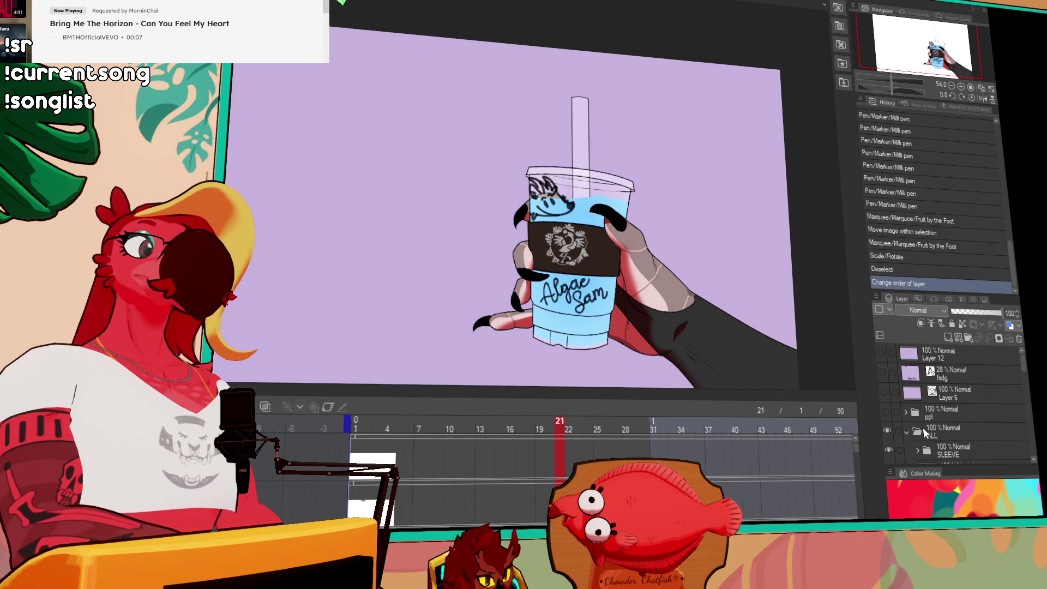
pyautogui.scroll(-3, 937, 428)
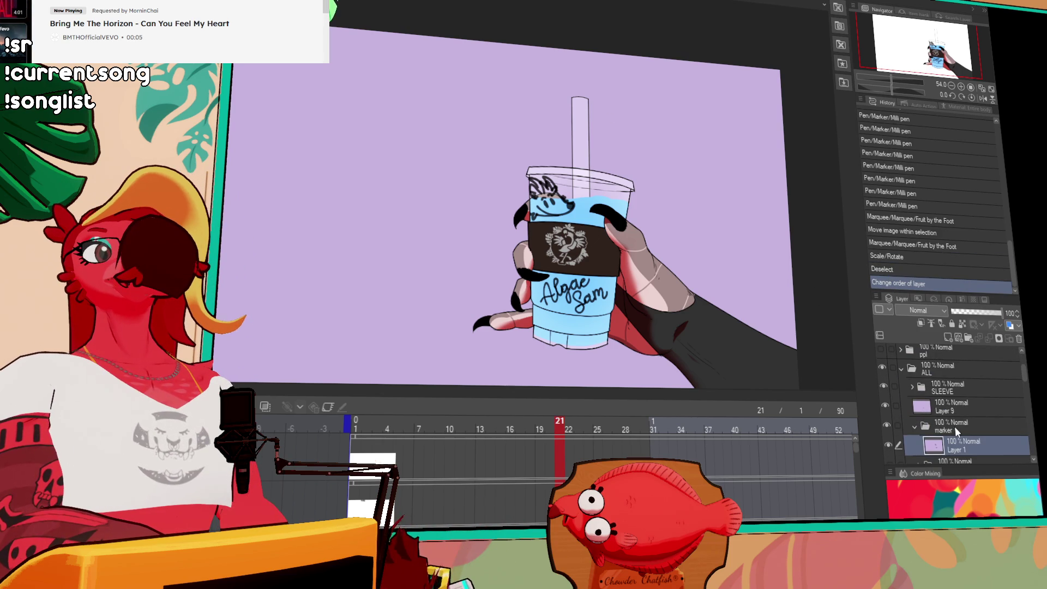
pyautogui.moveTo(968, 443); pyautogui.dragTo(963, 369)
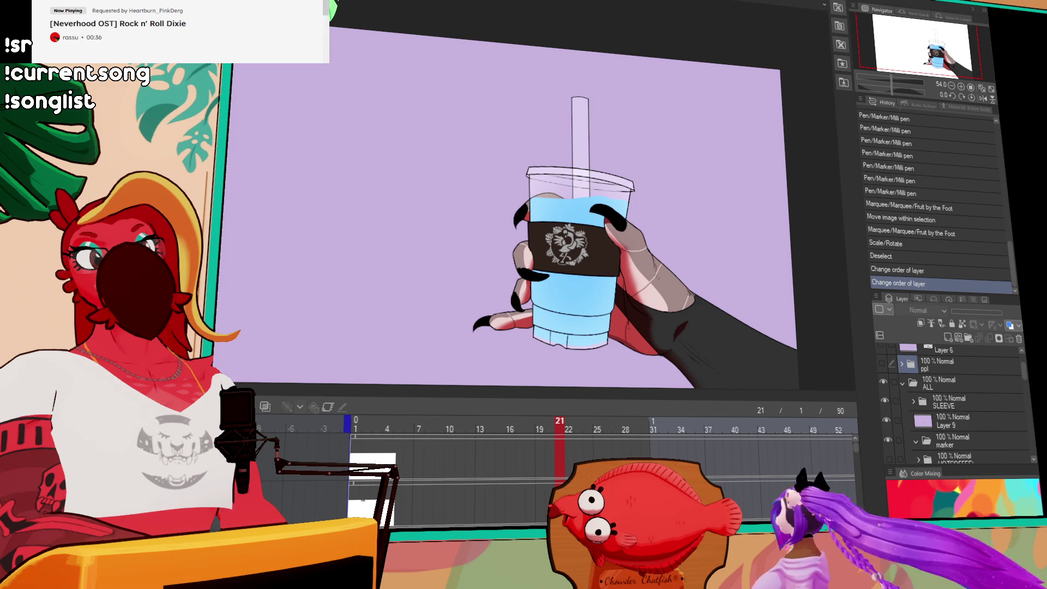
# Select the ALL folder, enable keyframes with K, and revert history to the Deselect step.
pyautogui.click(948, 383)
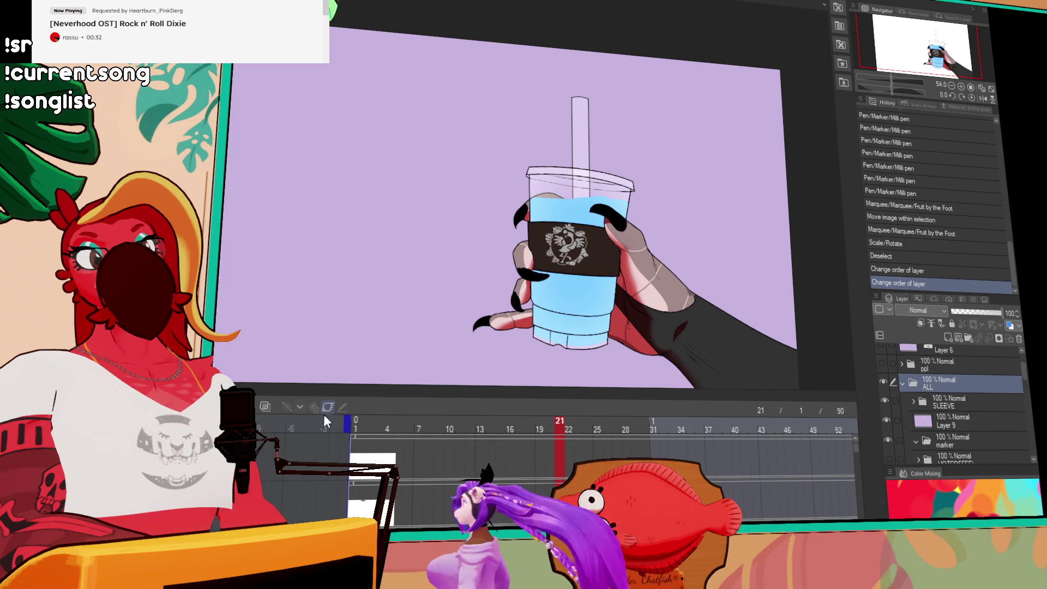
pyautogui.press('k')
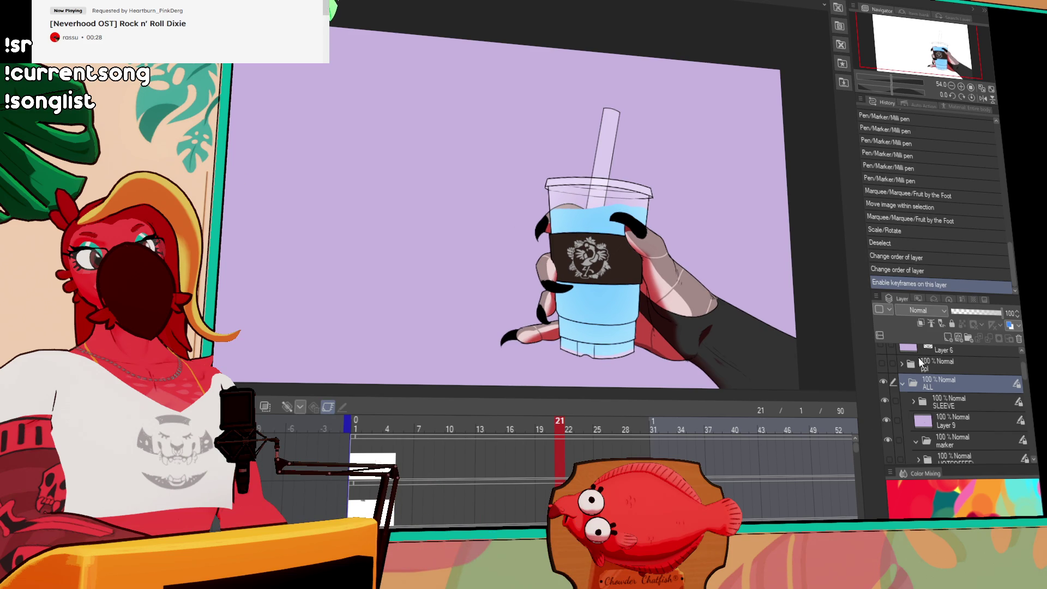
pyautogui.hotkey('ctrl', 'z')
pyautogui.hotkey('ctrl', 'z')
pyautogui.hotkey('ctrl', 'z')
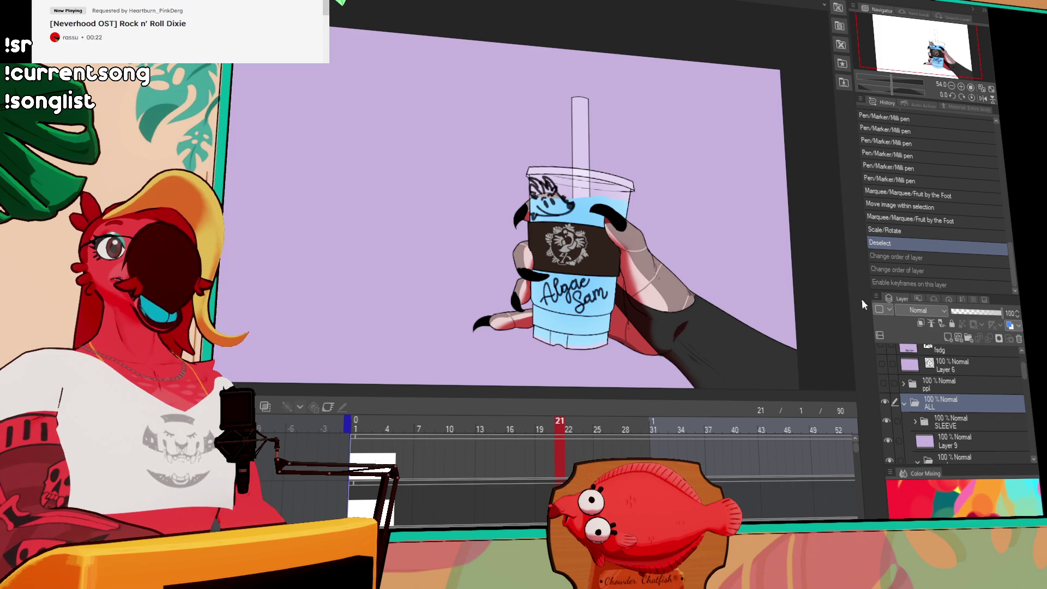
pyautogui.click(895, 256)
pyautogui.click(894, 246)
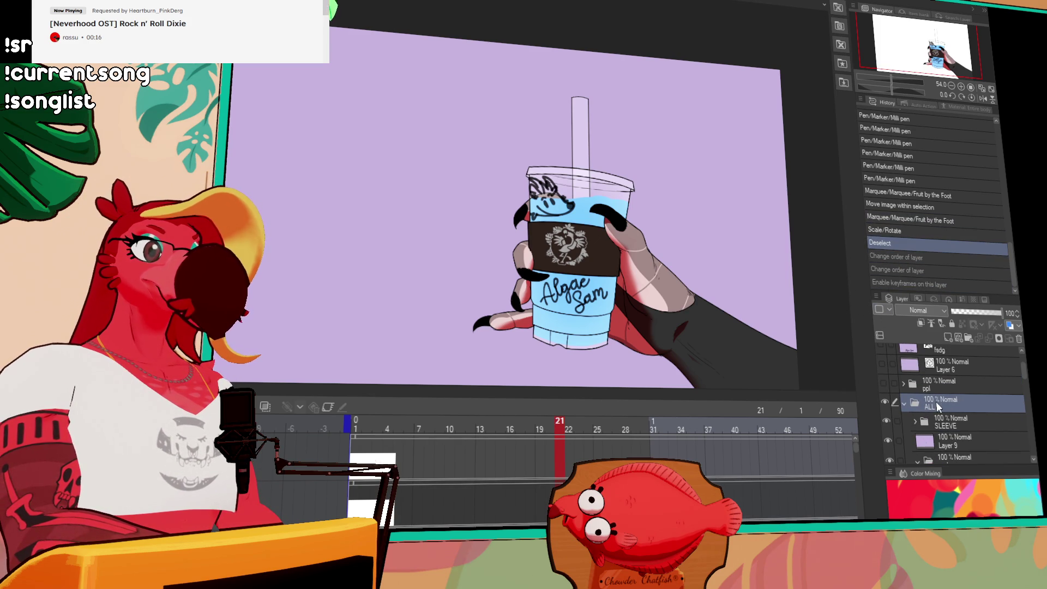
# Re-enable keyframes on ALL, return to the Deselect state, and move Layer 1 into HOTCOFFEE.
pyautogui.click(328, 407)
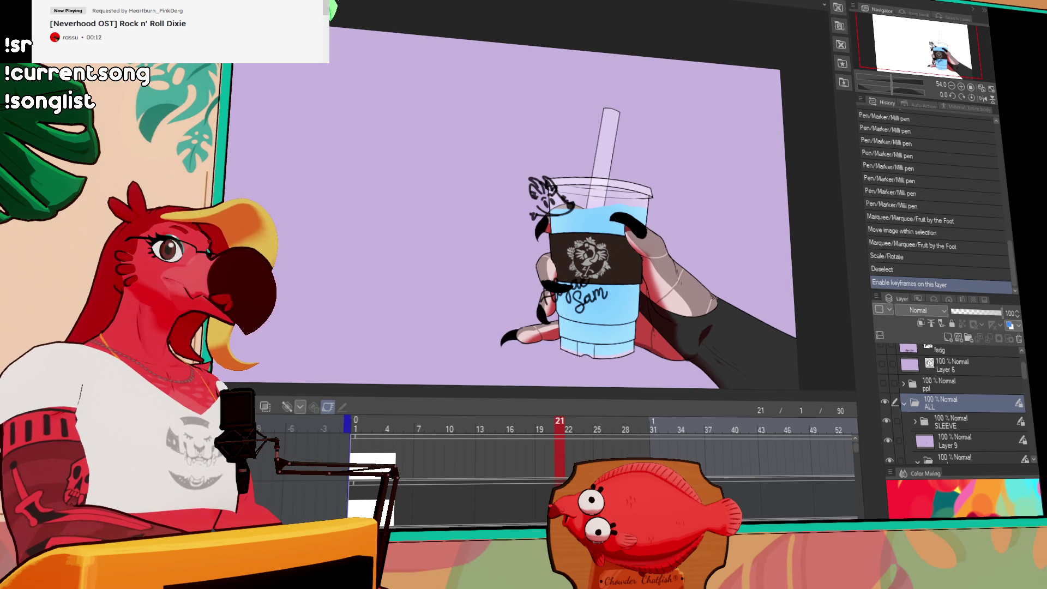
pyautogui.click(911, 270)
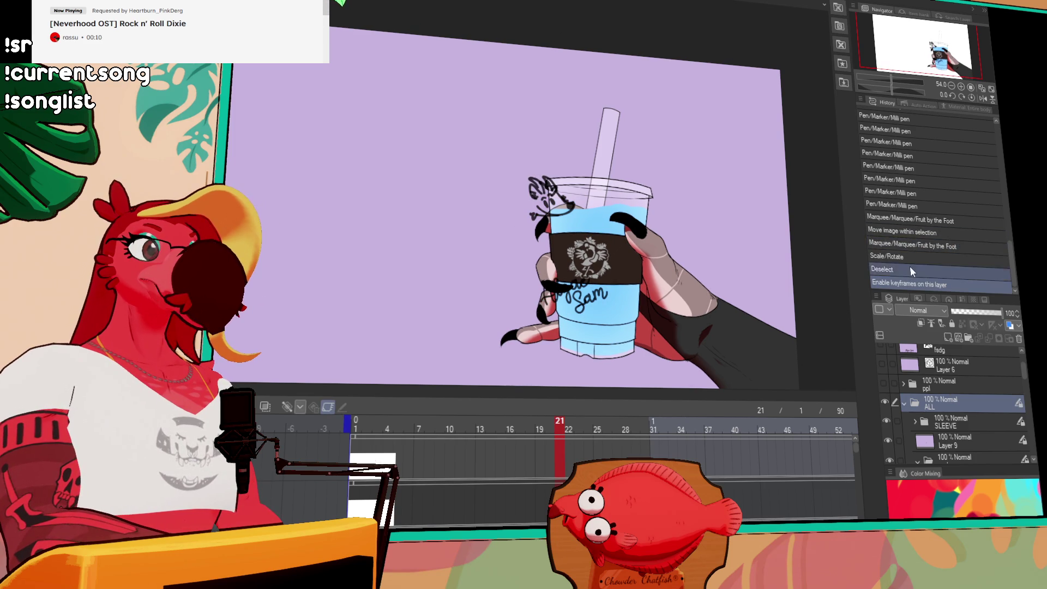
pyautogui.click(910, 244)
pyautogui.click(910, 257)
pyautogui.click(908, 270)
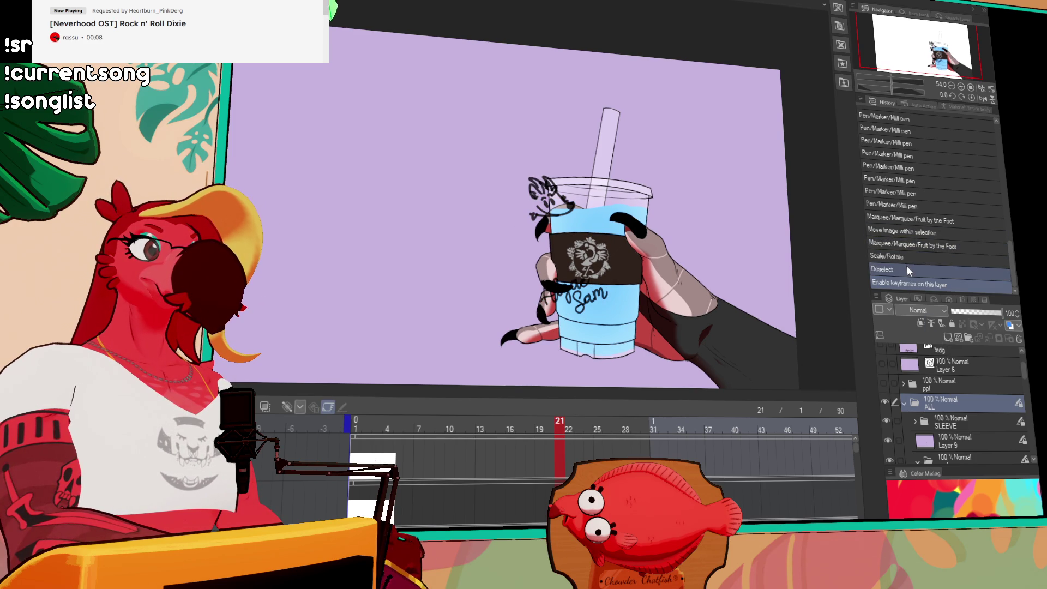
pyautogui.click(908, 269)
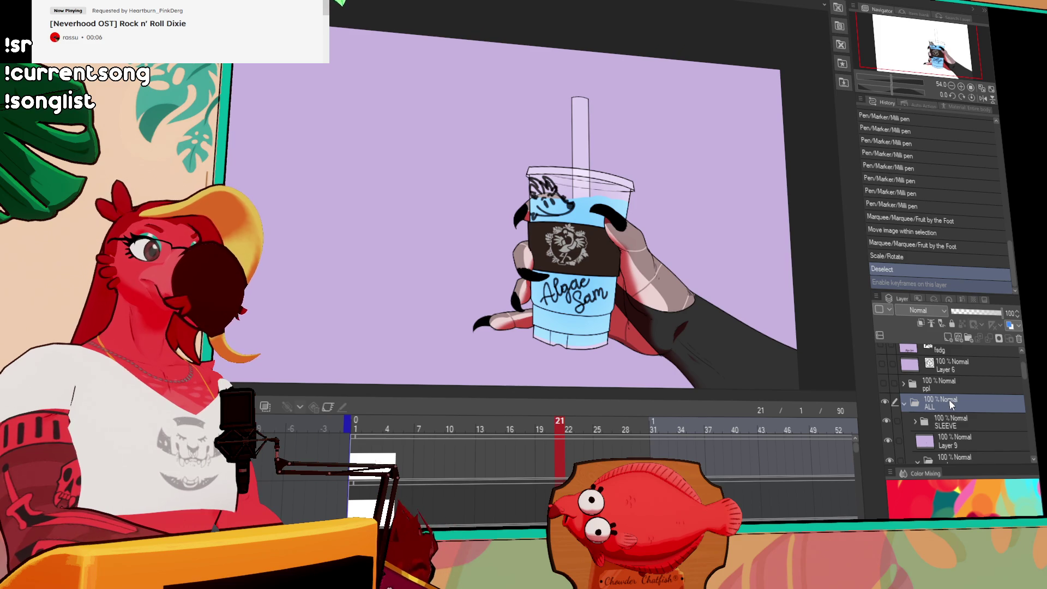
pyautogui.hotkey('ctrl', 'y')
pyautogui.moveTo(927, 379)
pyautogui.mouseDown()
pyautogui.moveTo(953, 421)
pyautogui.moveTo(955, 466)
pyautogui.moveTo(953, 423)
pyautogui.mouseUp()
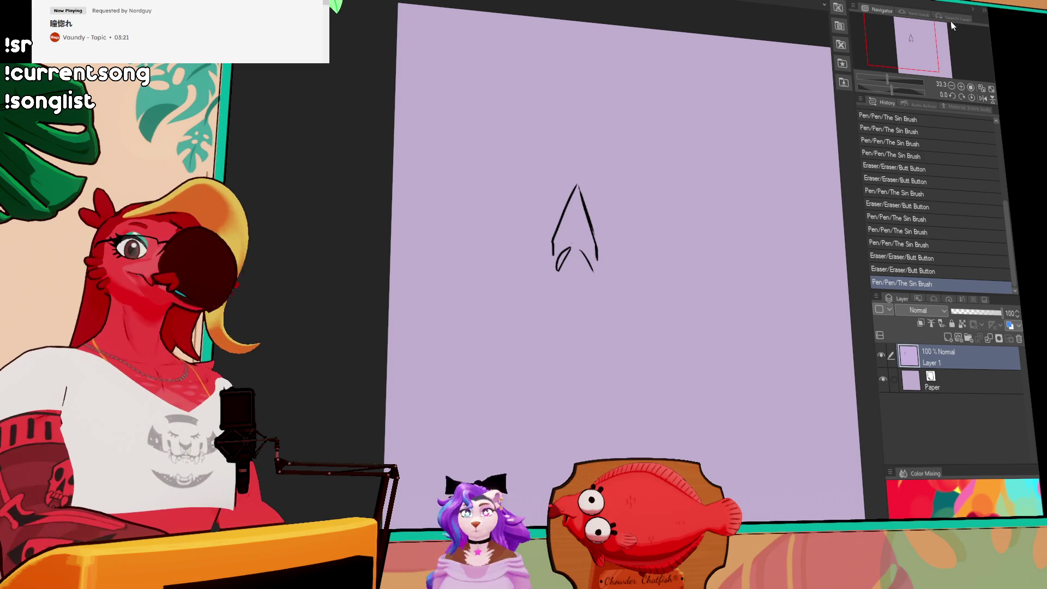
# Add a small dot between the two lower strokes of the peak sketch.
pyautogui.click(574, 267)
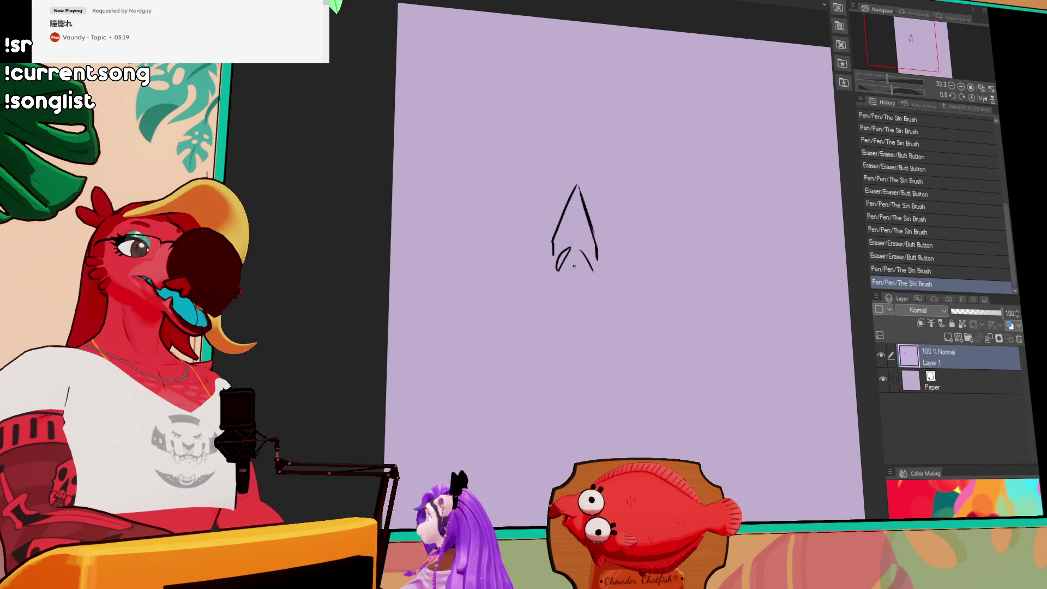
# Erase the lower-right stroke and stray marks, then redraw a short lower-left stroke.
pyautogui.moveTo(593, 270); pyautogui.dragTo(578, 255)
pyautogui.click(580, 255)
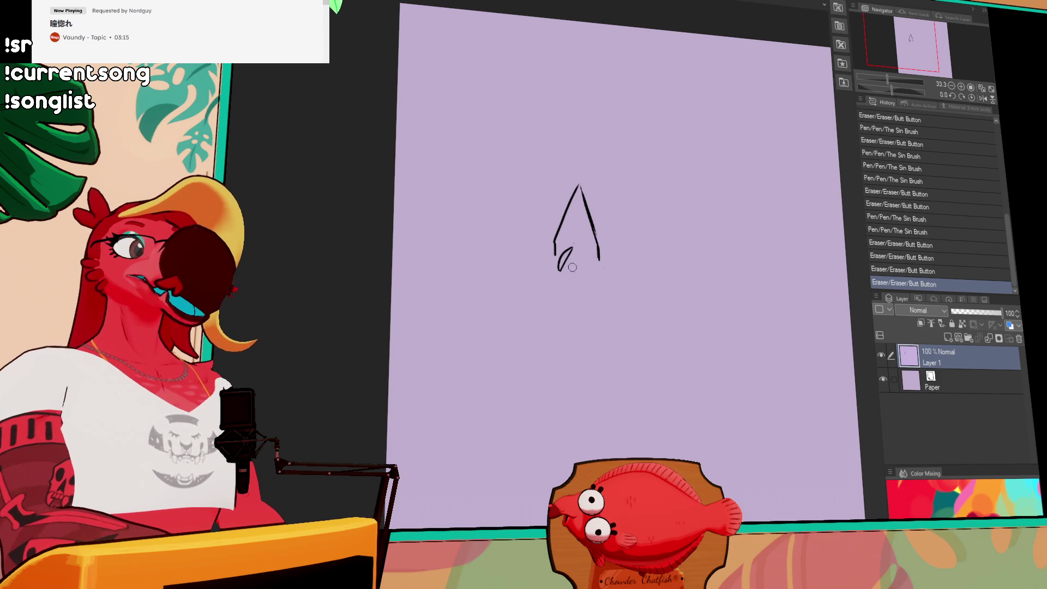
pyautogui.click(574, 250)
pyautogui.click(573, 240)
pyautogui.click(576, 251)
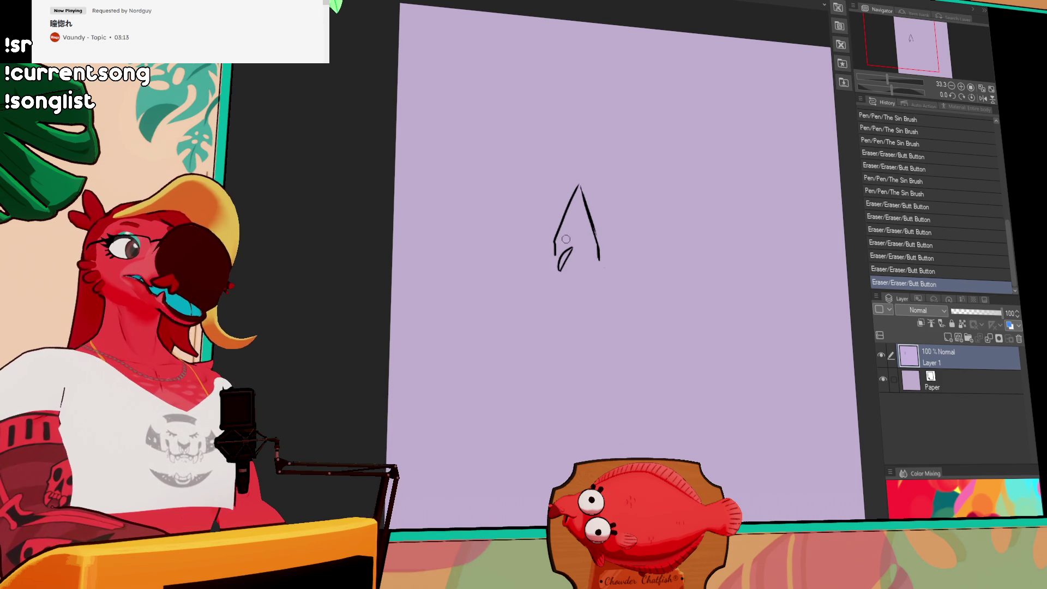
pyautogui.moveTo(554, 247); pyautogui.dragTo(554, 270)
pyautogui.moveTo(552, 241); pyautogui.dragTo(554, 271)
pyautogui.moveTo(552, 243)
pyautogui.mouseDown()
pyautogui.moveTo(554, 273)
pyautogui.moveTo(586, 243)
pyautogui.moveTo(601, 262)
pyautogui.moveTo(600, 251)
pyautogui.moveTo(557, 270)
pyautogui.moveTo(594, 267)
pyautogui.mouseUp()
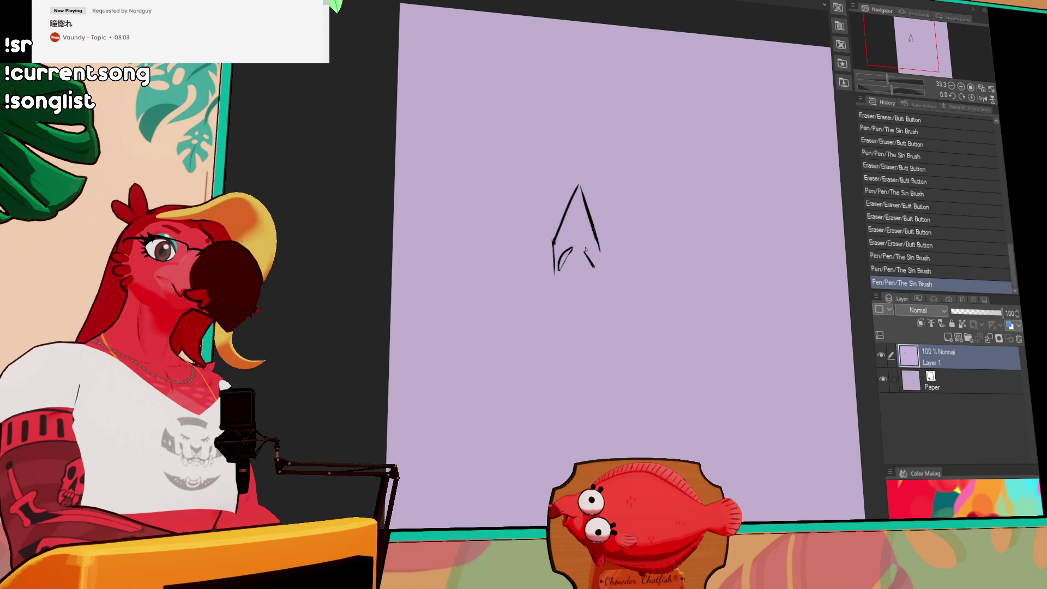
# Retouch the apex and lengthen the peak's right leg, discarding trial left-leg strokes.
pyautogui.moveTo(579, 183); pyautogui.dragTo(575, 189)
pyautogui.moveTo(585, 248); pyautogui.dragTo(594, 266)
pyautogui.moveTo(578, 184); pyautogui.dragTo(604, 289)
pyautogui.moveTo(597, 243)
pyautogui.mouseDown()
pyautogui.moveTo(601, 267)
pyautogui.moveTo(548, 286)
pyautogui.moveTo(524, 330)
pyautogui.moveTo(598, 299)
pyautogui.mouseUp()
pyautogui.hotkey('ctrl', 'z')
pyautogui.moveTo(553, 273); pyautogui.dragTo(524, 329)
pyautogui.hotkey('ctrl', 'z')
pyautogui.hotkey('ctrl', 'z')
pyautogui.moveTo(553, 243)
pyautogui.mouseDown()
pyautogui.moveTo(540, 303)
pyautogui.moveTo(561, 288)
pyautogui.mouseUp()
pyautogui.hotkey('ctrl', 'z')
# Sketch strokes along the right leg and redraw the left leg more cleanly.
pyautogui.moveTo(600, 249)
pyautogui.mouseDown()
pyautogui.moveTo(613, 309)
pyautogui.moveTo(570, 341)
pyautogui.mouseUp()
pyautogui.moveTo(573, 295); pyautogui.dragTo(579, 351)
pyautogui.hotkey('ctrl', 'z')
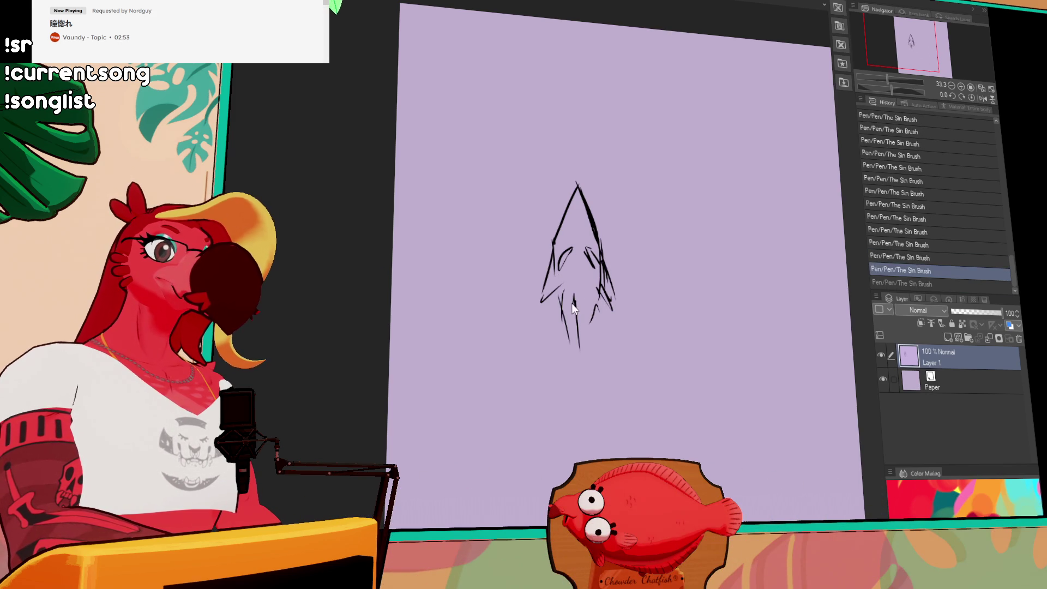
pyautogui.moveTo(548, 294)
pyautogui.mouseDown()
pyautogui.moveTo(561, 273)
pyautogui.moveTo(548, 273)
pyautogui.moveTo(547, 289)
pyautogui.mouseUp()
pyautogui.hotkey('ctrl', 'z')
pyautogui.moveTo(557, 243)
pyautogui.mouseDown()
pyautogui.moveTo(545, 286)
pyautogui.moveTo(552, 256)
pyautogui.mouseUp()
pyautogui.moveTo(611, 292)
pyautogui.mouseDown()
pyautogui.moveTo(605, 264)
pyautogui.moveTo(615, 299)
pyautogui.mouseUp()
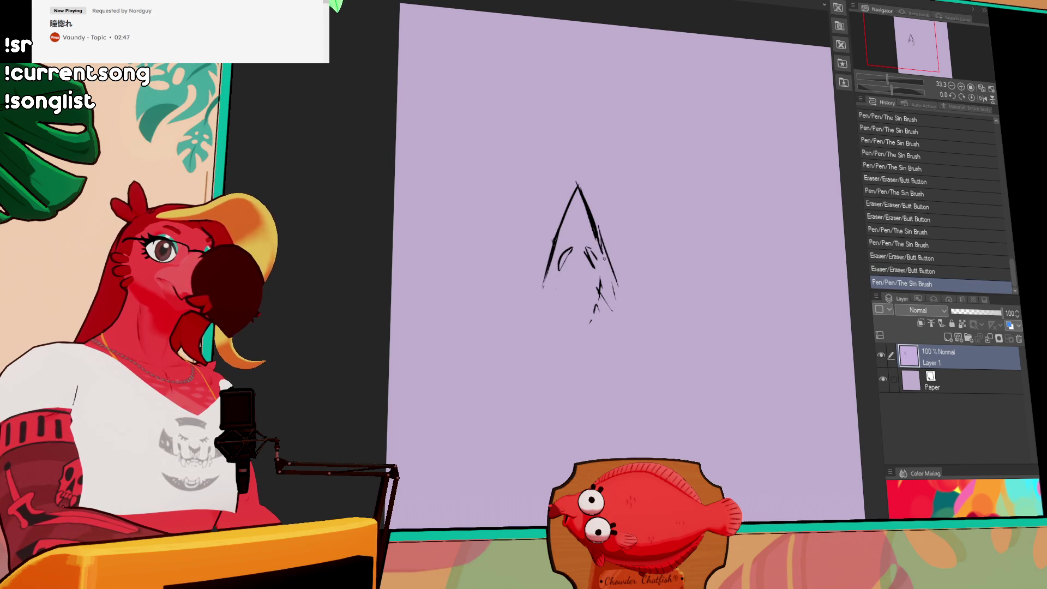
# Redraw the apex as a cleaner closed peak and add inner strokes on its right side.
pyautogui.moveTo(630, 224); pyautogui.dragTo(644, 249)
pyautogui.moveTo(599, 220)
pyautogui.mouseDown()
pyautogui.moveTo(589, 229)
pyautogui.moveTo(599, 245)
pyautogui.moveTo(593, 228)
pyautogui.mouseUp()
pyautogui.moveTo(590, 226)
pyautogui.mouseDown()
pyautogui.moveTo(551, 323)
pyautogui.moveTo(586, 223)
pyautogui.moveTo(612, 288)
pyautogui.moveTo(572, 288)
pyautogui.moveTo(597, 308)
pyautogui.mouseUp()
pyautogui.hotkey('ctrl', 'z')
pyautogui.hotkey('ctrl', 'd')
pyautogui.moveTo(606, 349); pyautogui.dragTo(607, 340)
pyautogui.moveTo(600, 286); pyautogui.dragTo(608, 305)
pyautogui.moveTo(605, 294); pyautogui.dragTo(611, 304)
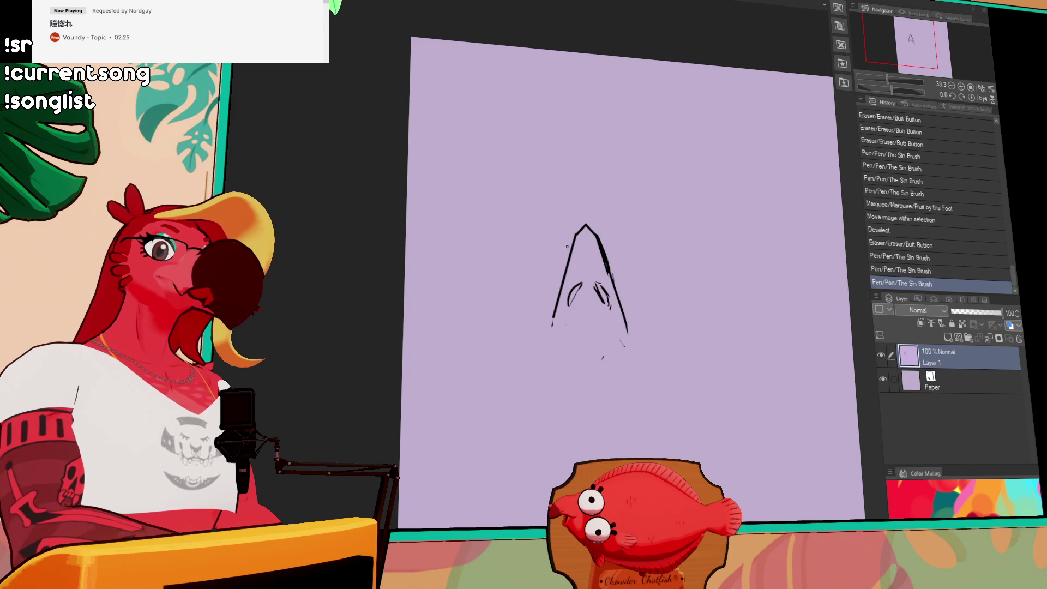
# Redraw the stroke along the peak's left side, bolder to the left of the A.
pyautogui.moveTo(570, 248); pyautogui.dragTo(551, 300)
pyautogui.hotkey('ctrl', 'z')
pyautogui.moveTo(569, 244); pyautogui.dragTo(549, 298)
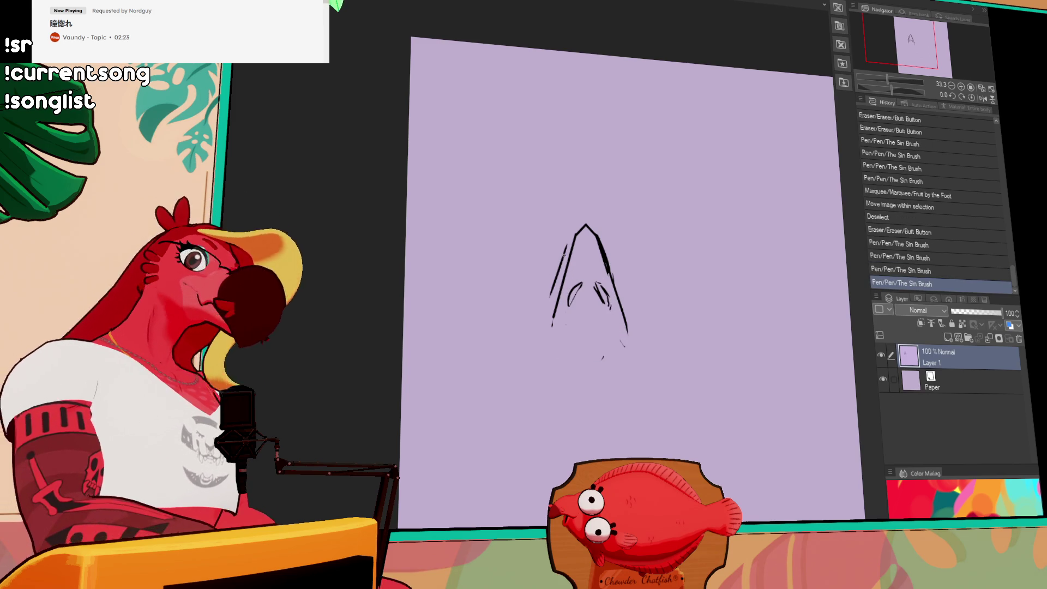
pyautogui.hotkey('ctrl', 'z')
pyautogui.moveTo(567, 245); pyautogui.dragTo(548, 298)
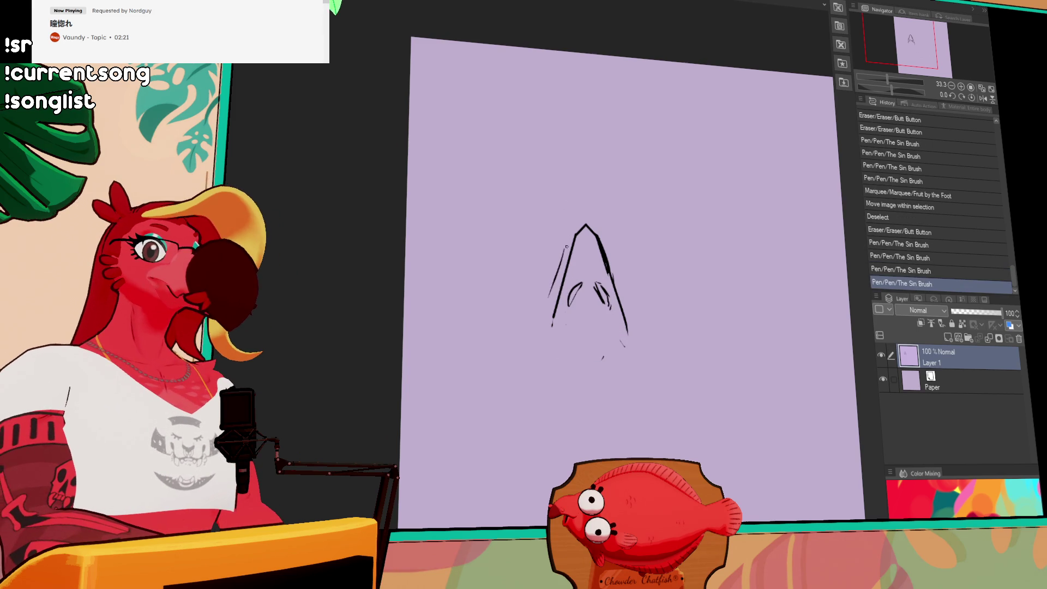
pyautogui.moveTo(567, 246); pyautogui.dragTo(550, 299)
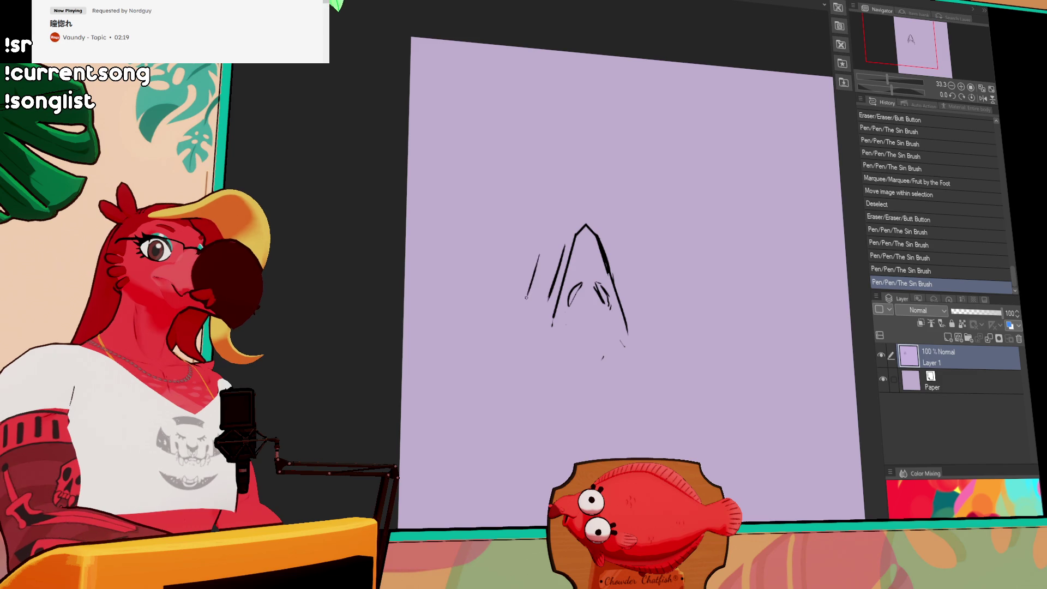
pyautogui.hotkey('ctrl', 'z')
pyautogui.moveTo(540, 257); pyautogui.dragTo(527, 300)
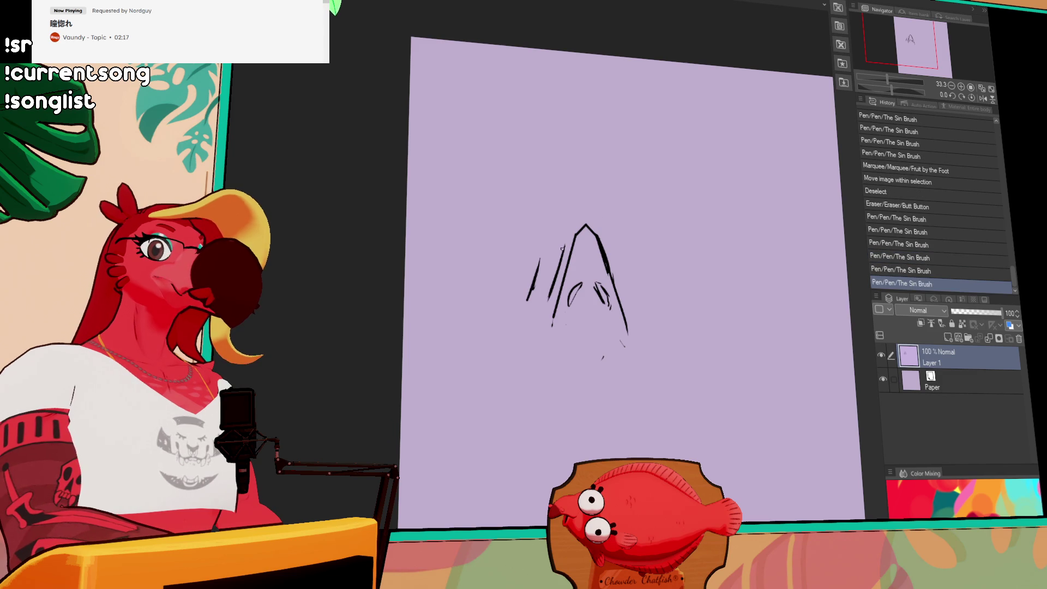
# Draw long diagonals down-left and down-right from the A's apex and trim the apex.
pyautogui.moveTo(565, 238); pyautogui.dragTo(495, 295)
pyautogui.moveTo(592, 224); pyautogui.dragTo(644, 272)
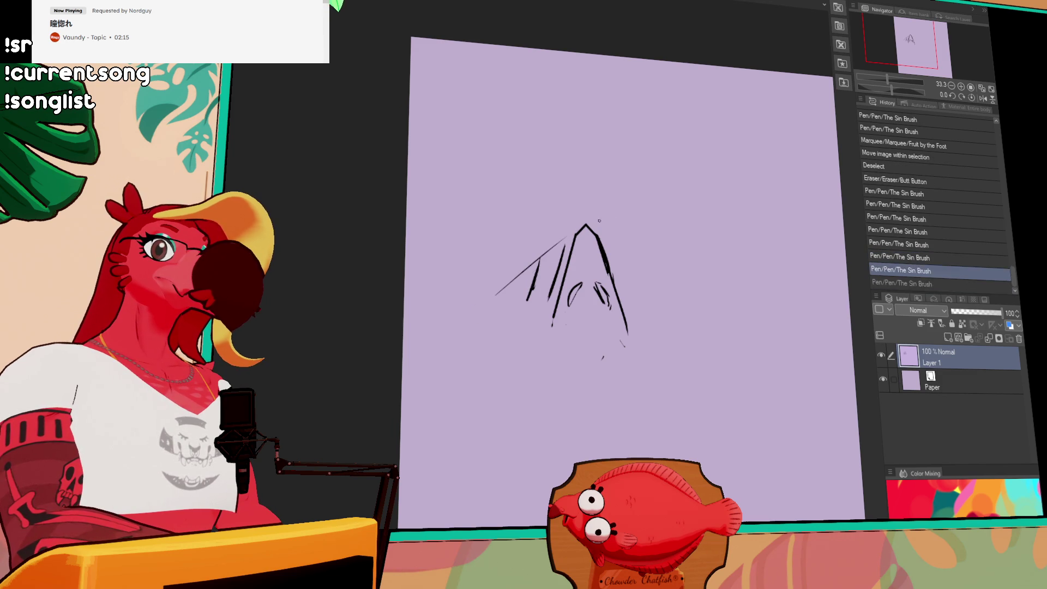
pyautogui.hotkey('ctrl', 'z')
pyautogui.moveTo(591, 225); pyautogui.dragTo(635, 270)
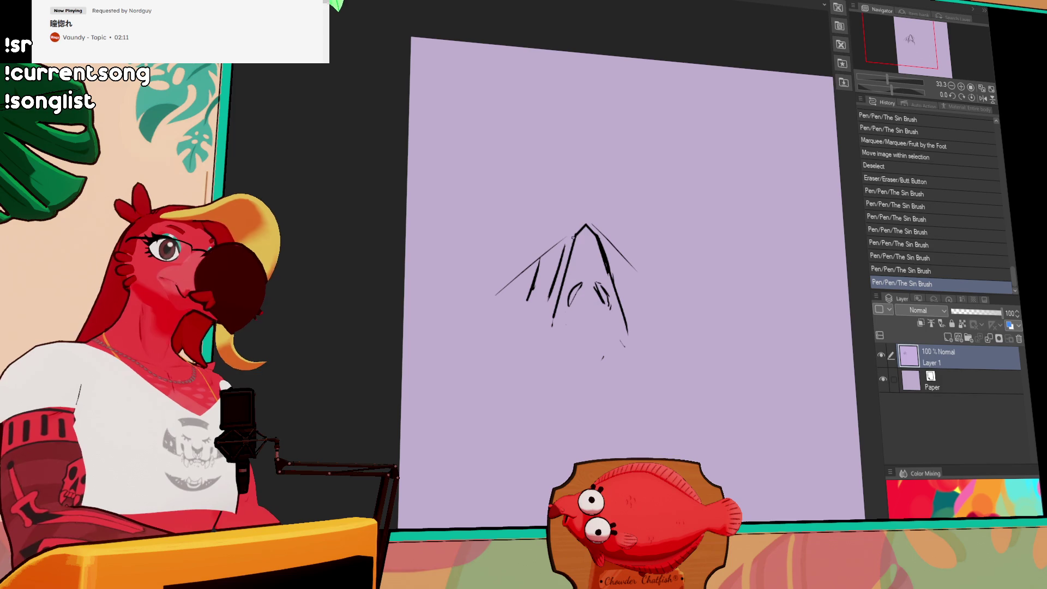
pyautogui.moveTo(599, 230); pyautogui.dragTo(607, 237)
# Sketch the H, W and K around the A and erase stray marks below the letters.
pyautogui.moveTo(536, 275)
pyautogui.mouseDown()
pyautogui.moveTo(556, 268)
pyautogui.moveTo(551, 289)
pyautogui.mouseUp()
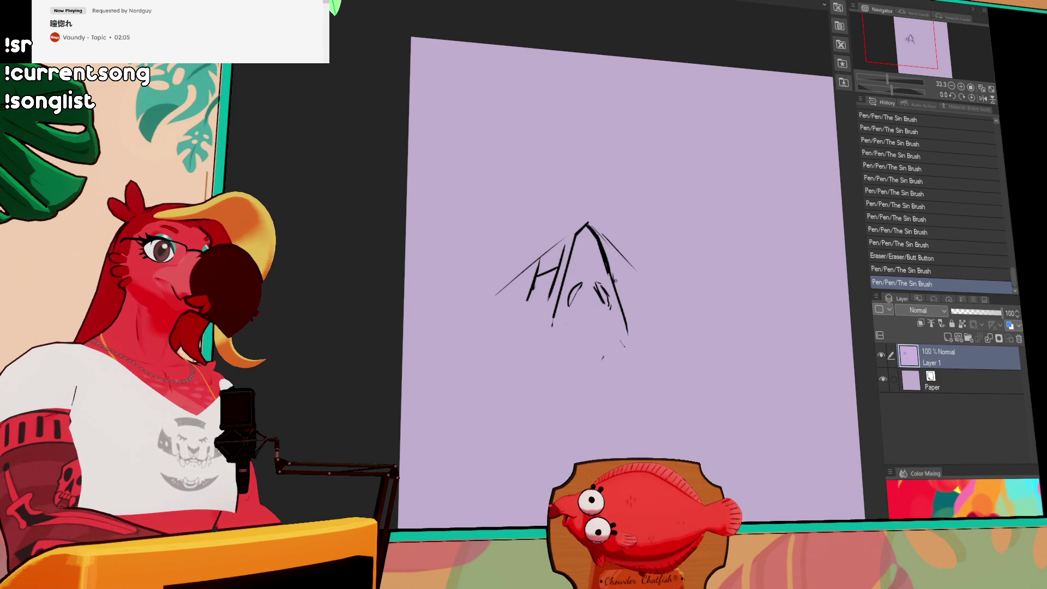
pyautogui.moveTo(613, 264)
pyautogui.mouseDown()
pyautogui.moveTo(626, 302)
pyautogui.moveTo(641, 306)
pyautogui.mouseUp()
pyautogui.moveTo(626, 257)
pyautogui.mouseDown()
pyautogui.moveTo(638, 300)
pyautogui.moveTo(627, 293)
pyautogui.moveTo(638, 304)
pyautogui.moveTo(640, 290)
pyautogui.moveTo(658, 316)
pyautogui.mouseUp()
pyautogui.moveTo(530, 263); pyautogui.dragTo(515, 298)
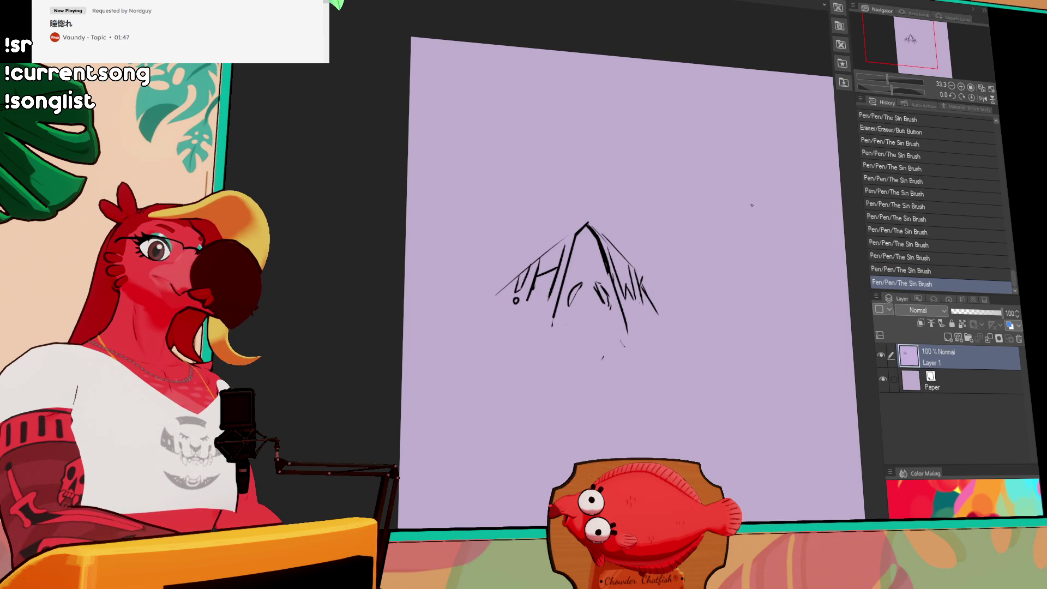
pyautogui.moveTo(624, 349)
pyautogui.mouseDown()
pyautogui.moveTo(619, 341)
pyautogui.moveTo(601, 355)
pyautogui.mouseUp()
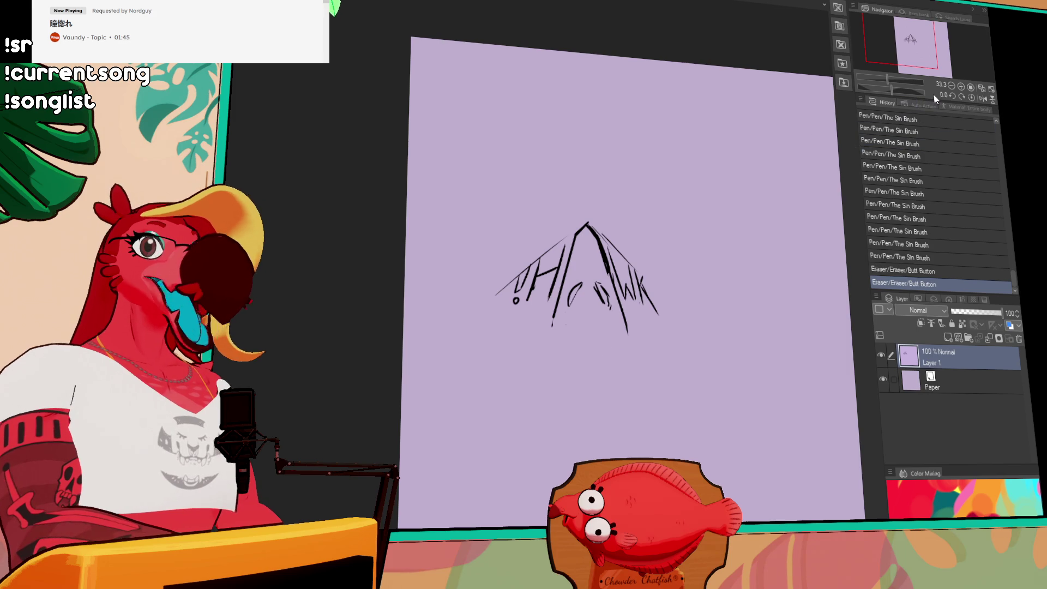
pyautogui.hotkey('ctrl', '+')
pyautogui.hscroll(3, 668, 243)
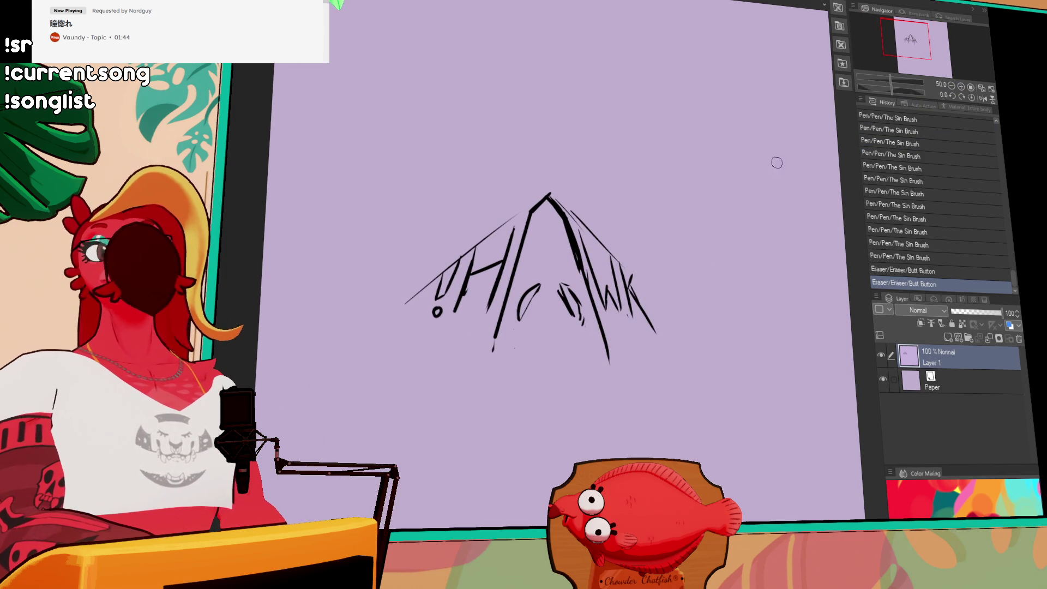
# Zoom in on the peak, firm up its right edge, and redraw the O as a smooth thick arch.
pyautogui.click(959, 86)
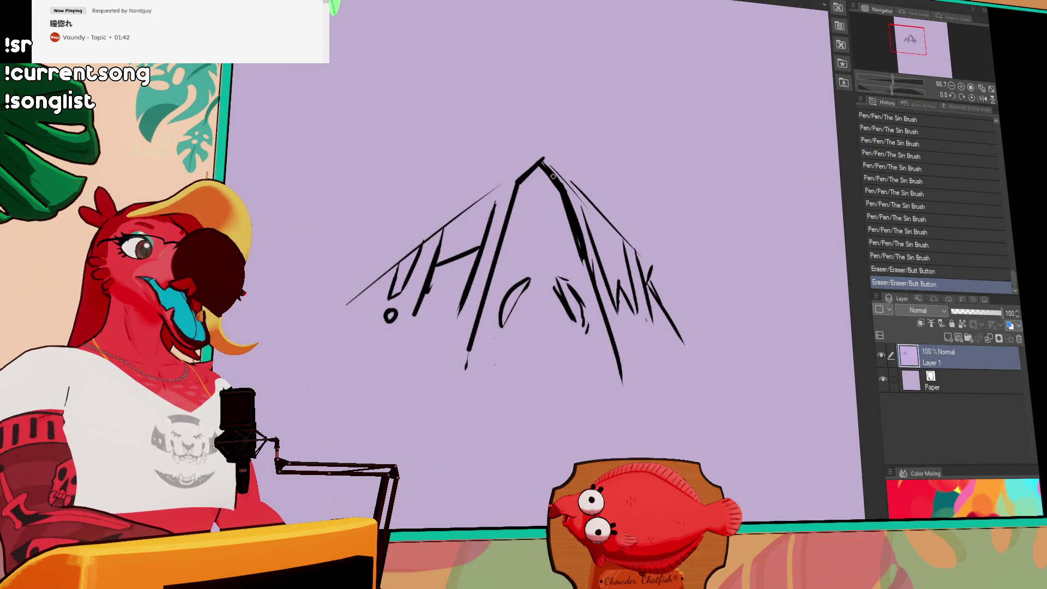
pyautogui.moveTo(546, 165); pyautogui.dragTo(566, 192)
pyautogui.moveTo(693, 256); pyautogui.dragTo(695, 250)
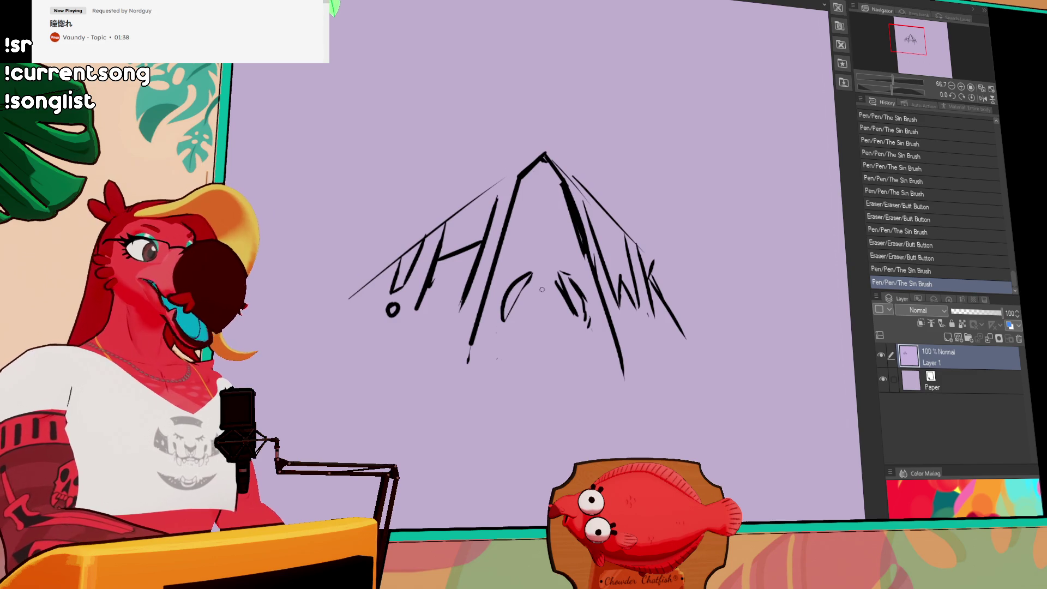
pyautogui.moveTo(529, 275)
pyautogui.mouseDown()
pyautogui.moveTo(557, 281)
pyautogui.moveTo(537, 280)
pyautogui.moveTo(545, 275)
pyautogui.mouseUp()
pyautogui.moveTo(537, 278)
pyautogui.mouseDown()
pyautogui.moveTo(559, 283)
pyautogui.moveTo(545, 277)
pyautogui.mouseUp()
pyautogui.moveTo(540, 278)
pyautogui.mouseDown()
pyautogui.moveTo(565, 295)
pyautogui.moveTo(543, 271)
pyautogui.moveTo(561, 281)
pyautogui.moveTo(564, 273)
pyautogui.moveTo(585, 312)
pyautogui.mouseUp()
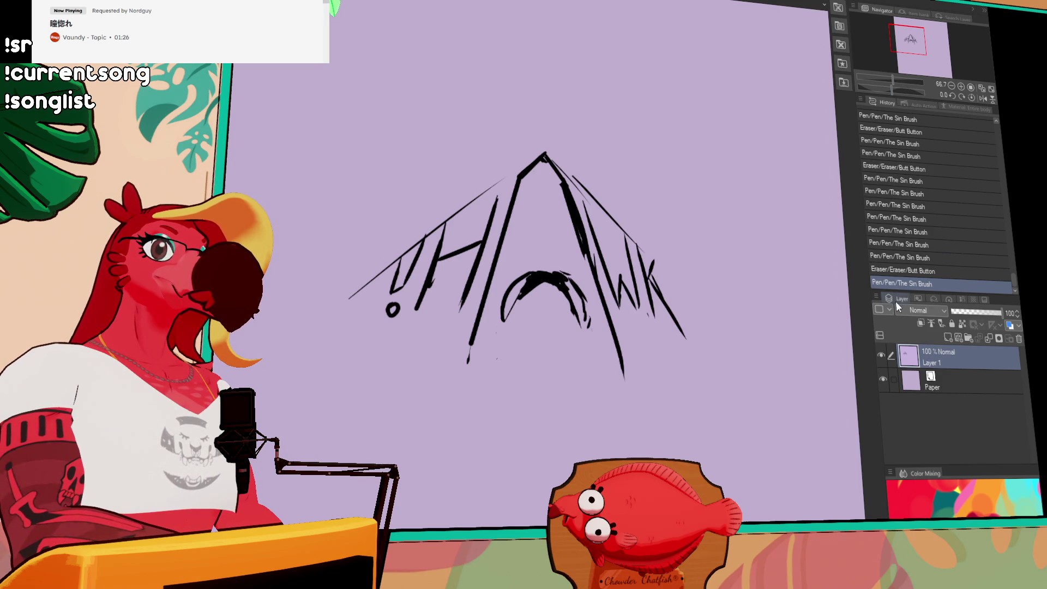
# Erase stray marks beside the K and the tails under the H and A.
pyautogui.moveTo(800, 342); pyautogui.dragTo(803, 362)
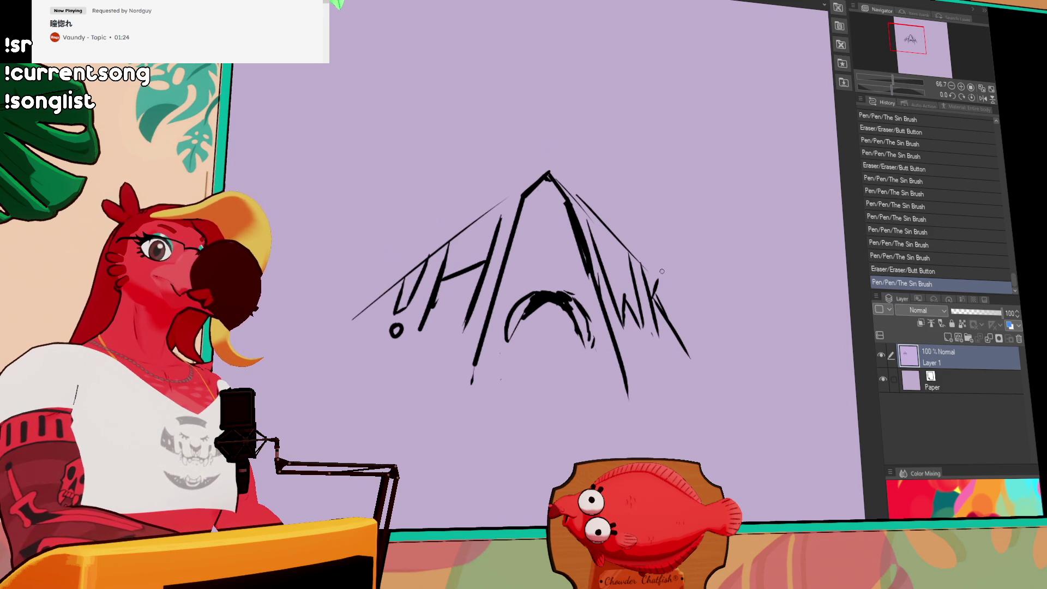
pyautogui.moveTo(662, 272)
pyautogui.mouseDown()
pyautogui.moveTo(654, 294)
pyautogui.moveTo(654, 244)
pyautogui.mouseUp()
pyautogui.moveTo(466, 351); pyautogui.dragTo(467, 341)
pyautogui.moveTo(608, 358); pyautogui.dragTo(627, 363)
pyautogui.moveTo(499, 284); pyautogui.dragTo(507, 292)
pyautogui.hotkey('ctrl', 'z')
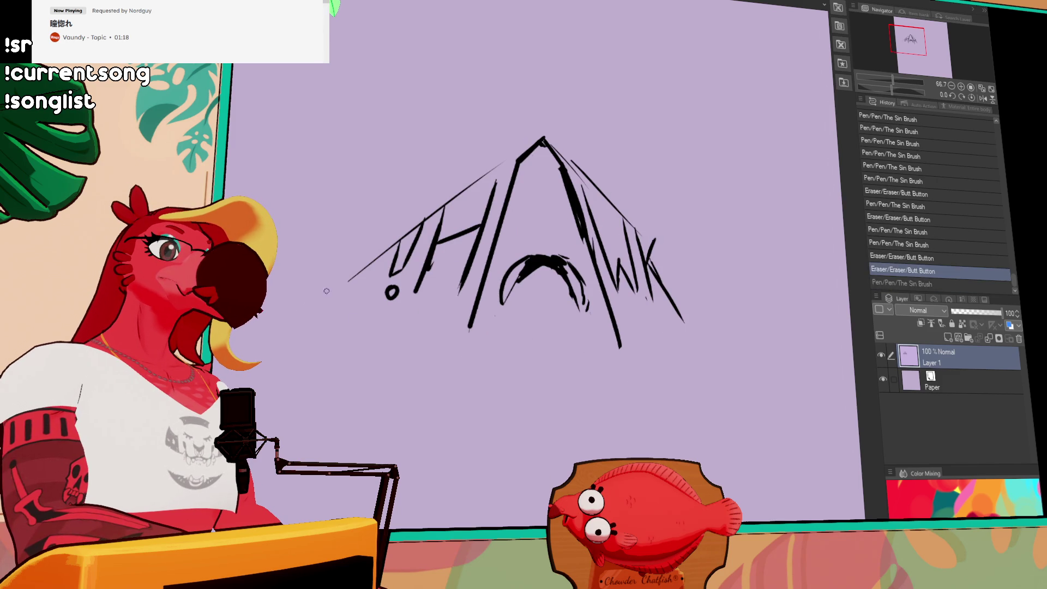
pyautogui.hotkey('ctrl', 'y')
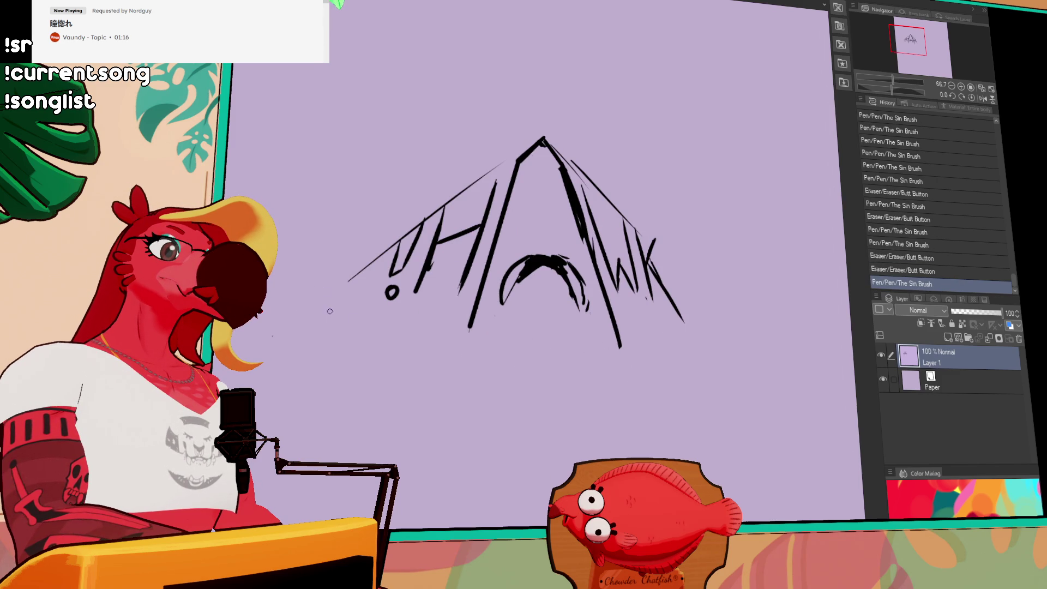
# Draw a long thin line from the apex down the left side of the peak.
pyautogui.moveTo(543, 137); pyautogui.dragTo(215, 376)
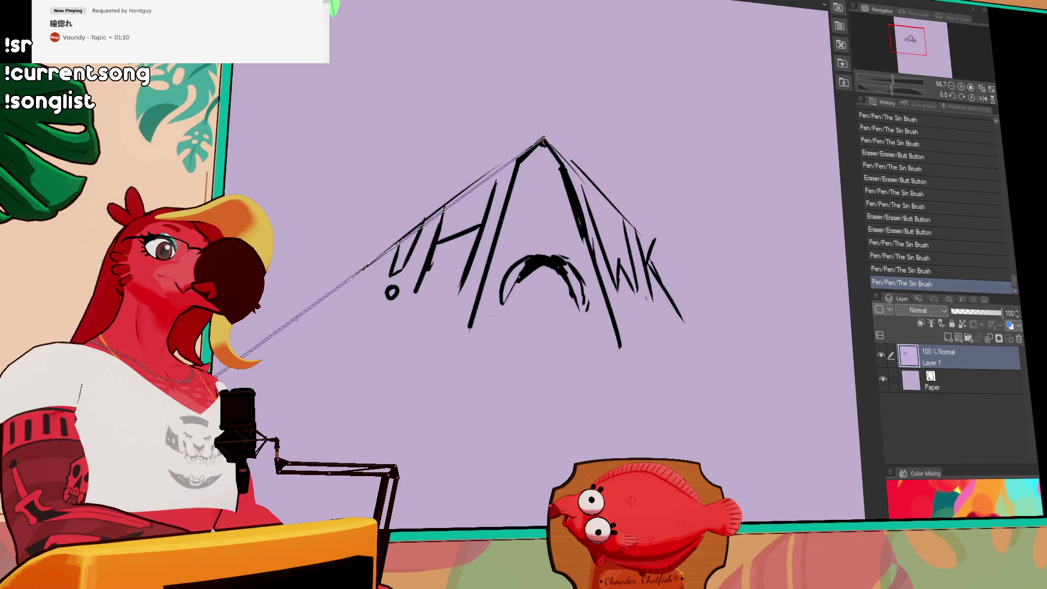
pyautogui.hotkey('ctrl', 'z')
pyautogui.hotkey('ctrl', 'z')
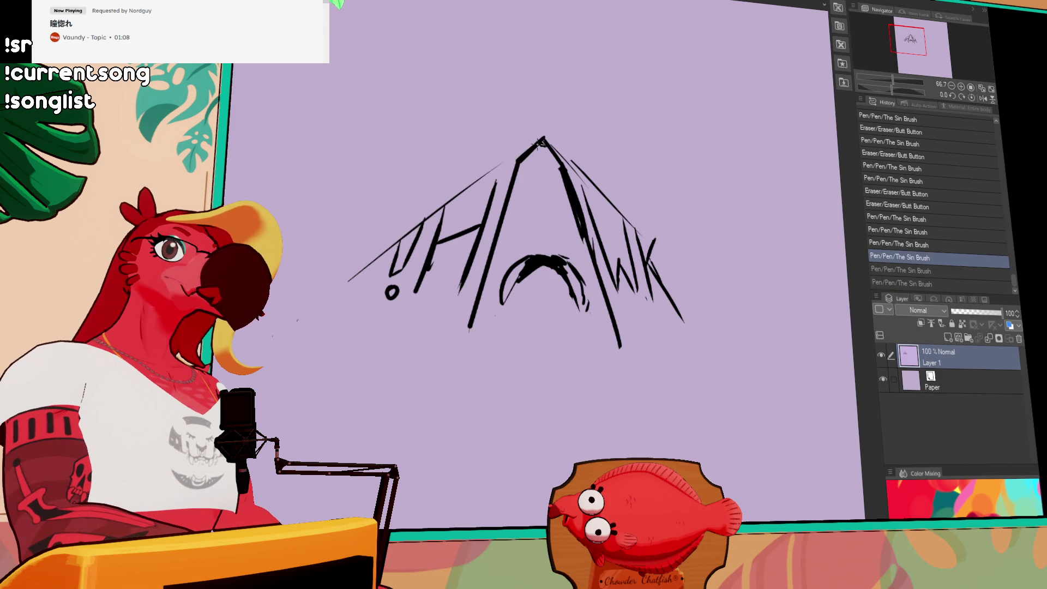
pyautogui.moveTo(544, 137); pyautogui.dragTo(248, 384)
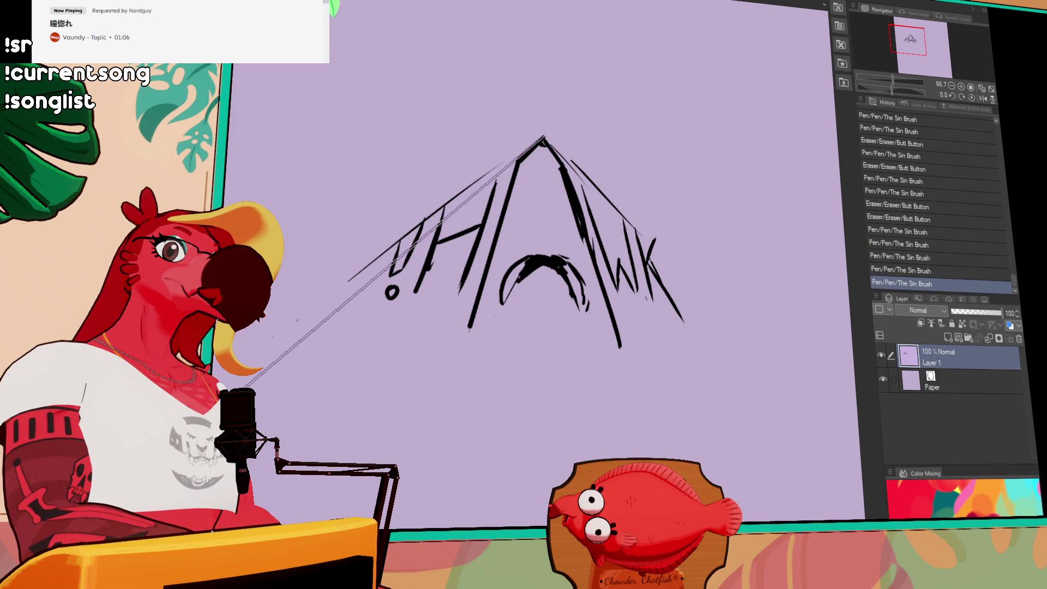
pyautogui.moveTo(544, 137); pyautogui.dragTo(254, 390)
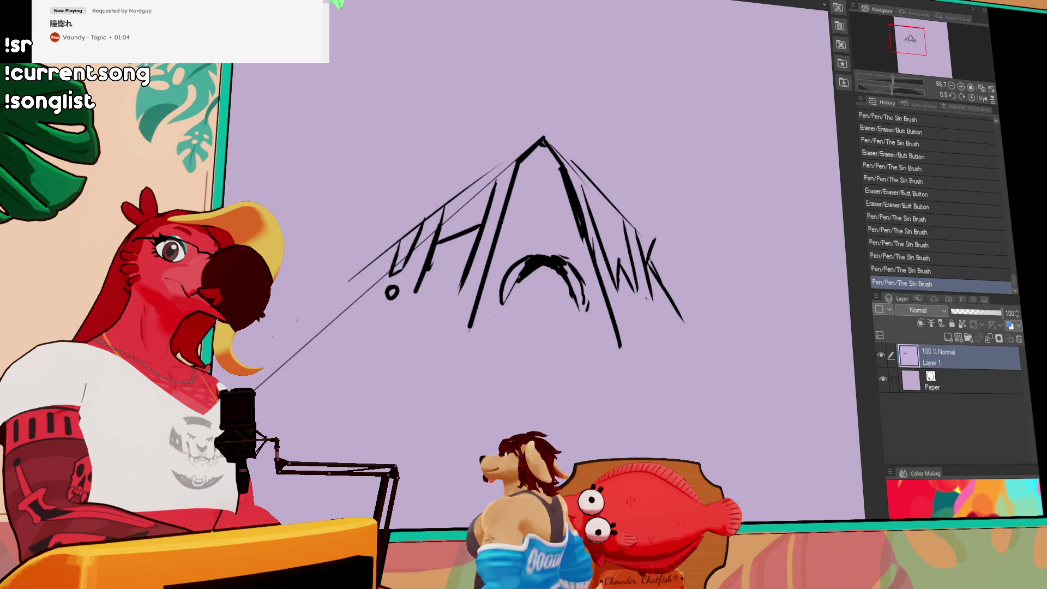
pyautogui.moveTo(427, 234)
pyautogui.mouseDown()
pyautogui.moveTo(386, 302)
pyautogui.moveTo(417, 242)
pyautogui.moveTo(405, 294)
pyautogui.mouseUp()
# Lasso-move the U and O strokes up-right, touching up the U's left part.
pyautogui.press('m')
pyautogui.hotkey('ctrl', 'd')
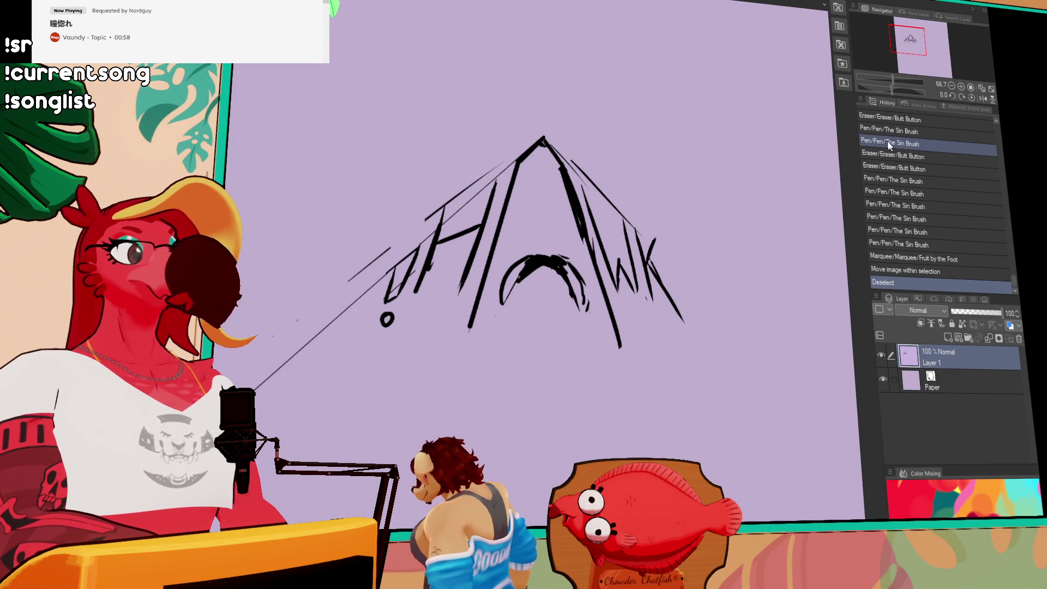
pyautogui.press('e')
pyautogui.moveTo(385, 302)
pyautogui.mouseDown()
pyautogui.moveTo(393, 294)
pyautogui.moveTo(381, 286)
pyautogui.moveTo(395, 293)
pyautogui.mouseUp()
pyautogui.press('p')
pyautogui.press('m')
pyautogui.hotkey('ctrl', 'd')
# Erase stray marks around the H and thicken the A's upper-left edge.
pyautogui.press('e')
pyautogui.moveTo(409, 229); pyautogui.dragTo(469, 191)
pyautogui.moveTo(528, 119); pyautogui.dragTo(620, 126)
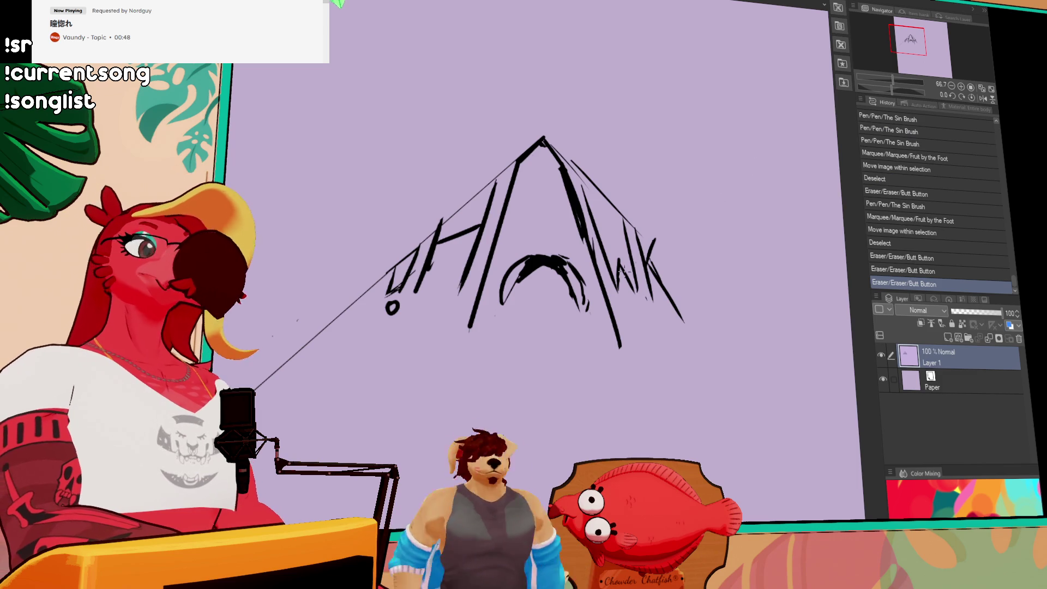
pyautogui.moveTo(697, 268); pyautogui.dragTo(694, 255)
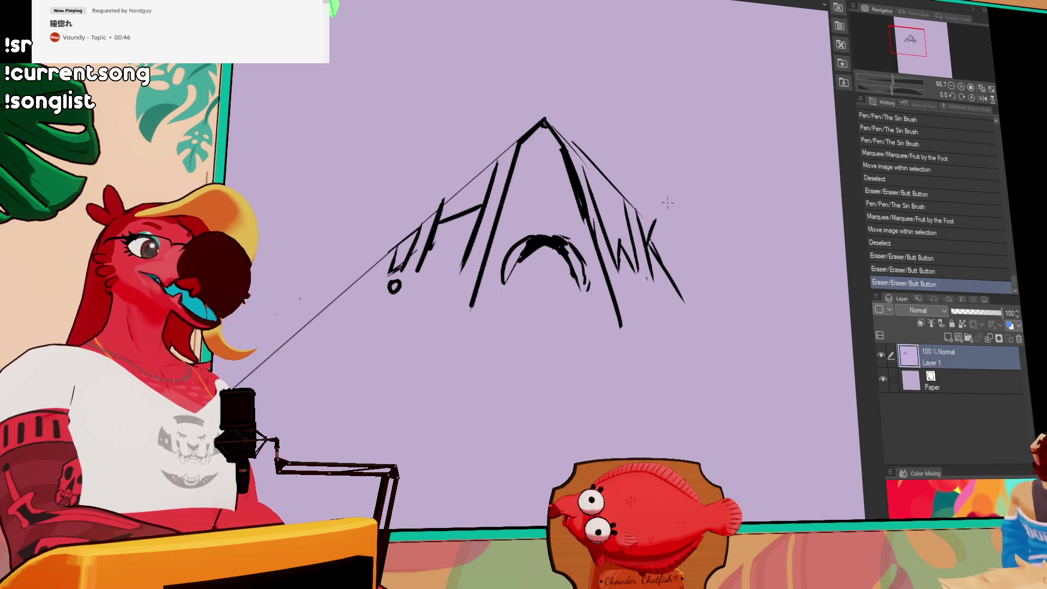
pyautogui.moveTo(414, 284)
pyautogui.mouseDown()
pyautogui.moveTo(428, 294)
pyautogui.moveTo(465, 264)
pyautogui.moveTo(454, 260)
pyautogui.mouseUp()
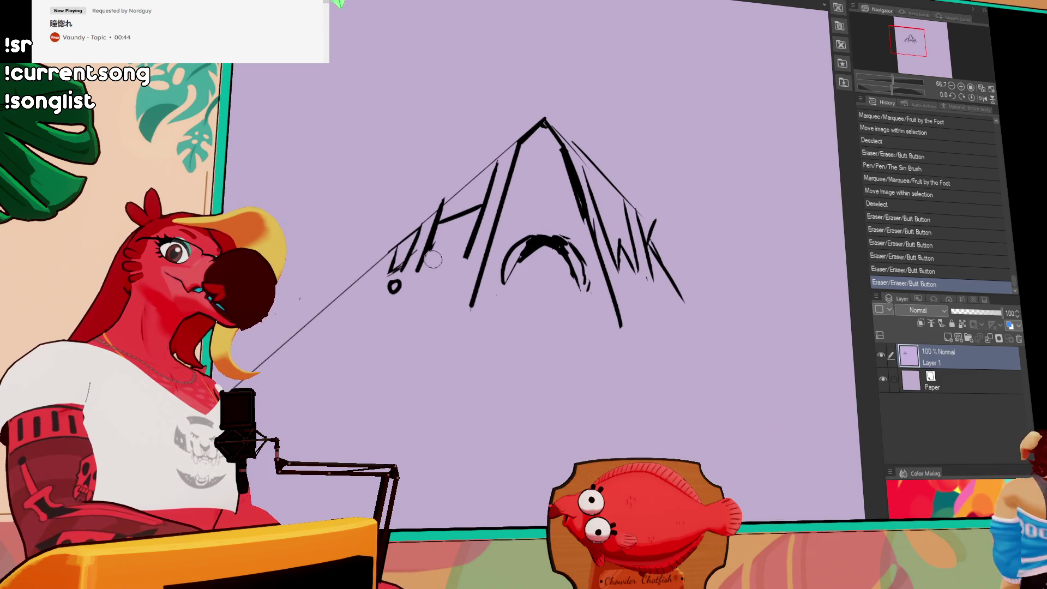
pyautogui.moveTo(543, 120); pyautogui.dragTo(463, 190)
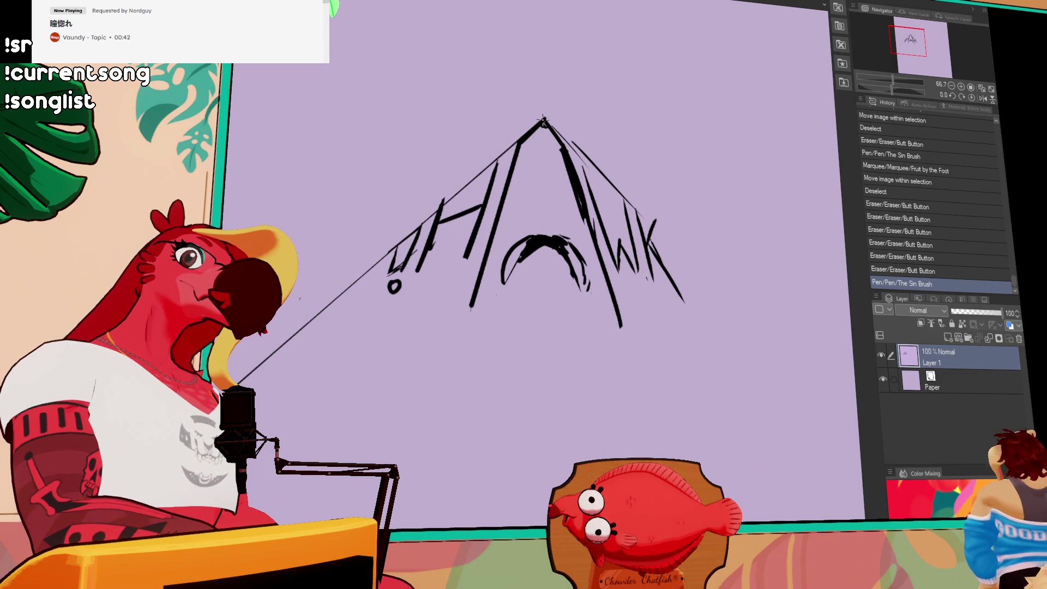
pyautogui.moveTo(639, 197); pyautogui.dragTo(637, 204)
# Draw a long thin line from the apex down the right side of the peak.
pyautogui.moveTo(543, 127); pyautogui.dragTo(794, 377)
pyautogui.hotkey('ctrl', 'z')
pyautogui.keyDown('shift'); pyautogui.click(807, 392); pyautogui.keyUp('shift')
pyautogui.hotkey('ctrl', 'z')
pyautogui.keyDown('shift'); pyautogui.click(809, 395); pyautogui.keyUp('shift')
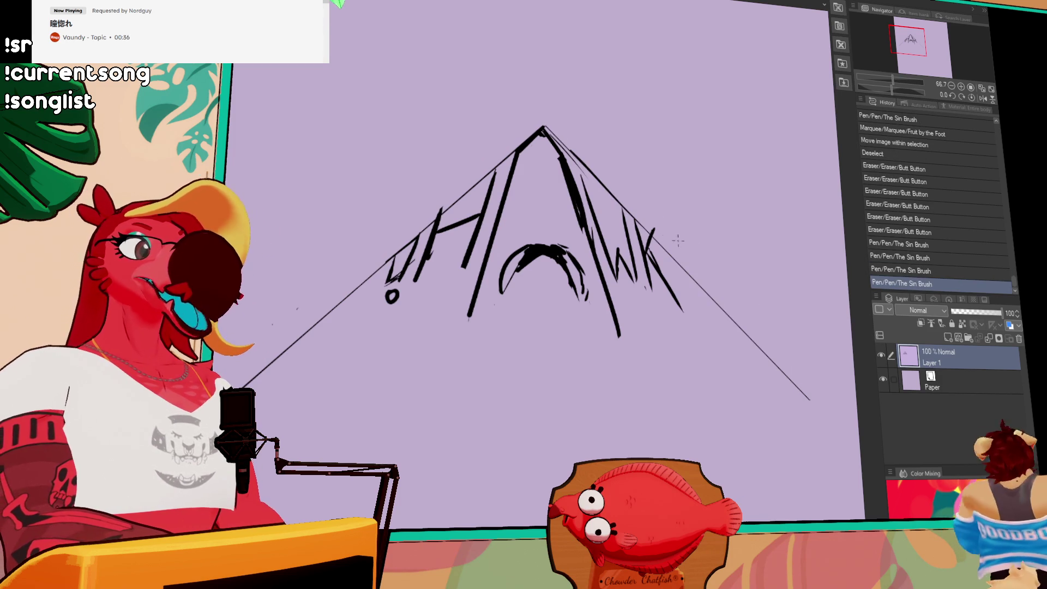
# Trim the doubled lines and stray bits around the apex.
pyautogui.press('e')
pyautogui.click(662, 234)
pyautogui.click(655, 226)
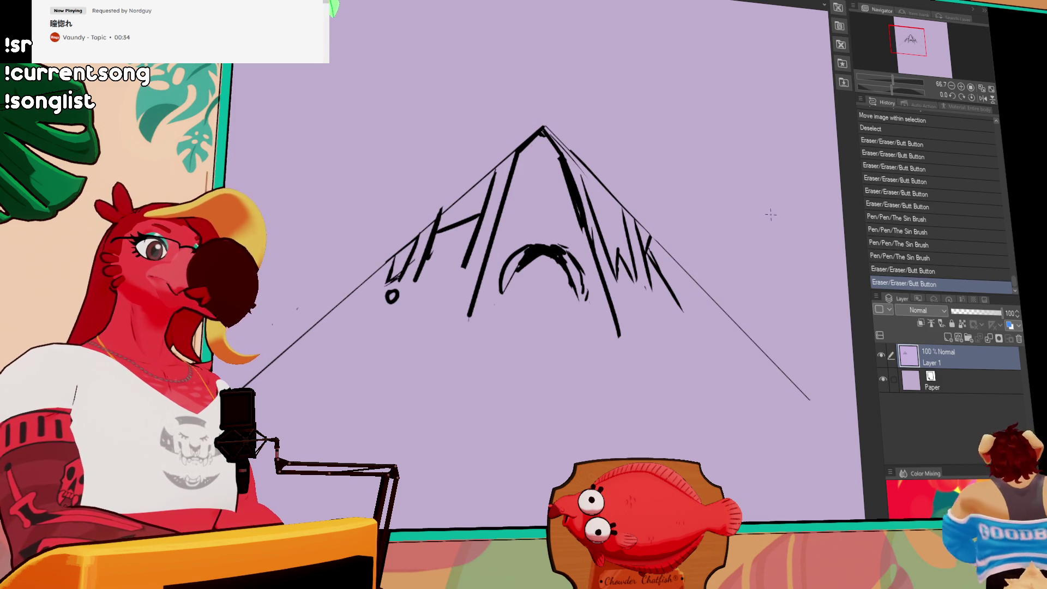
pyautogui.click(613, 328)
pyautogui.click(610, 328)
pyautogui.moveTo(579, 223)
pyautogui.mouseDown()
pyautogui.moveTo(561, 163)
pyautogui.moveTo(576, 223)
pyautogui.mouseUp()
pyautogui.click(552, 155)
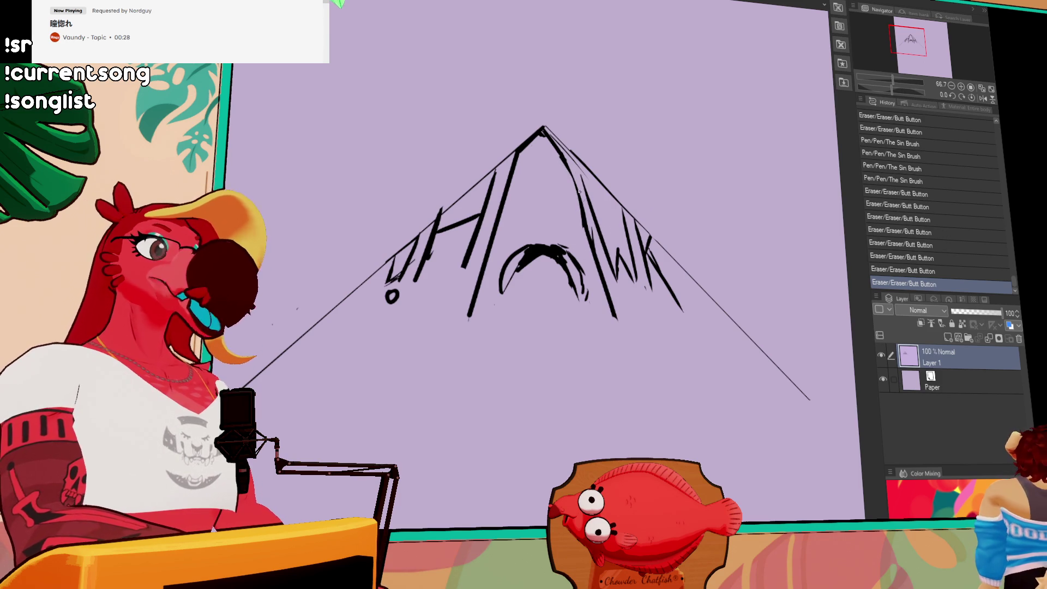
pyautogui.moveTo(574, 193)
pyautogui.mouseDown()
pyautogui.moveTo(543, 128)
pyautogui.moveTo(577, 176)
pyautogui.moveTo(562, 155)
pyautogui.mouseUp()
# Redraw the strokes right of the apex and a long stroke down the W's left side.
pyautogui.press('p')
pyautogui.moveTo(575, 169)
pyautogui.mouseDown()
pyautogui.moveTo(562, 155)
pyautogui.moveTo(578, 171)
pyautogui.mouseUp()
pyautogui.moveTo(545, 131)
pyautogui.mouseDown()
pyautogui.moveTo(567, 158)
pyautogui.moveTo(586, 224)
pyautogui.mouseUp()
pyautogui.moveTo(582, 180); pyautogui.dragTo(589, 250)
pyautogui.moveTo(570, 154); pyautogui.dragTo(616, 326)
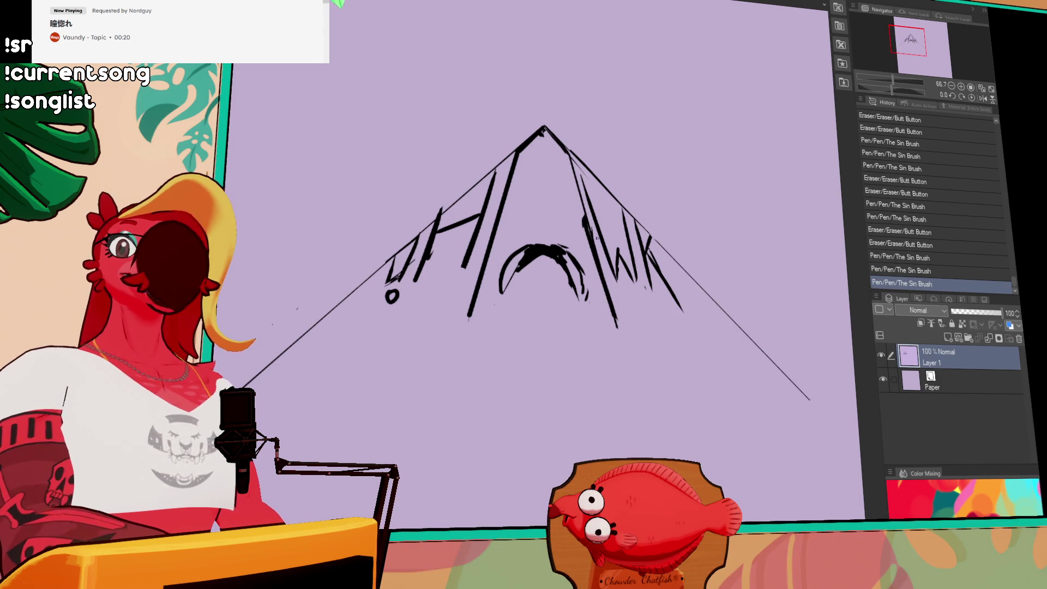
# Touch up the W's left strokes and lasso the O arch to reposition it.
pyautogui.moveTo(579, 222); pyautogui.dragTo(581, 232)
pyautogui.moveTo(577, 240)
pyautogui.mouseDown()
pyautogui.moveTo(588, 256)
pyautogui.moveTo(575, 215)
pyautogui.moveTo(592, 273)
pyautogui.mouseUp()
pyautogui.moveTo(584, 217); pyautogui.dragTo(592, 251)
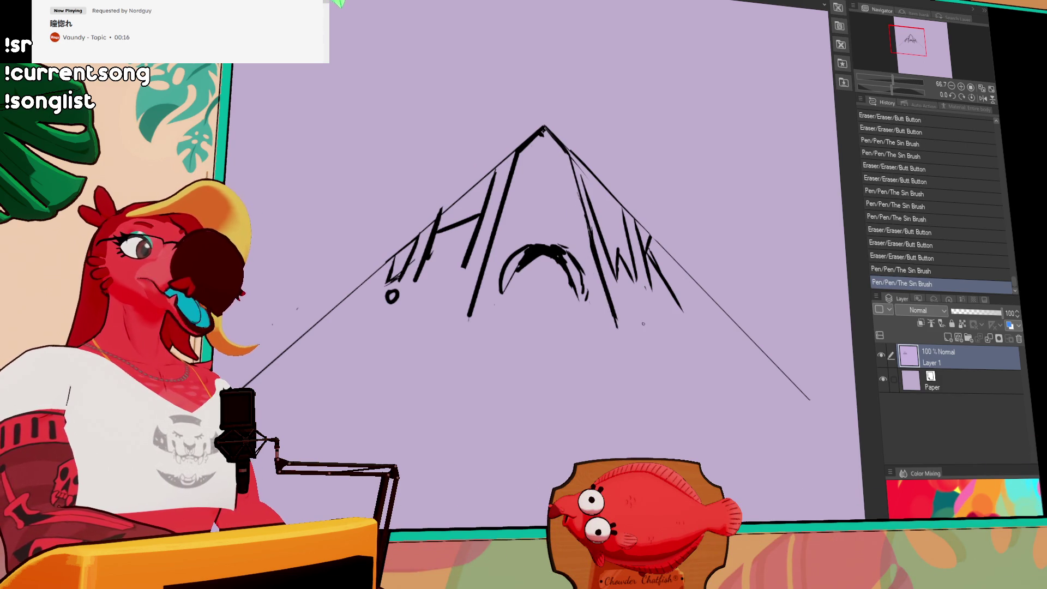
pyautogui.moveTo(618, 326); pyautogui.dragTo(615, 317)
pyautogui.moveTo(612, 309); pyautogui.dragTo(616, 322)
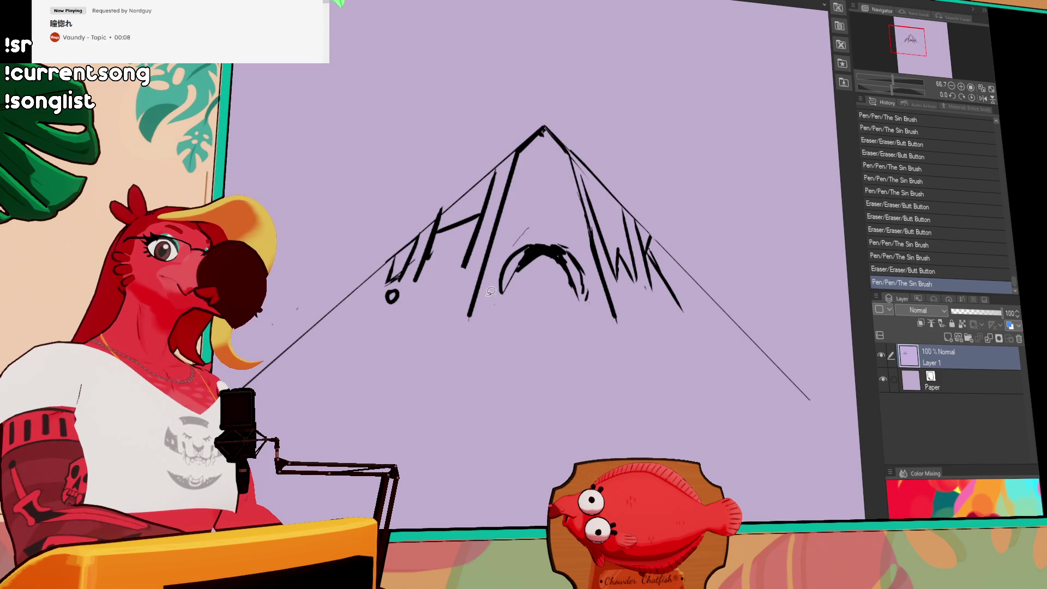
pyautogui.moveTo(599, 307)
pyautogui.mouseDown()
pyautogui.moveTo(584, 235)
pyautogui.moveTo(549, 208)
pyautogui.mouseUp()
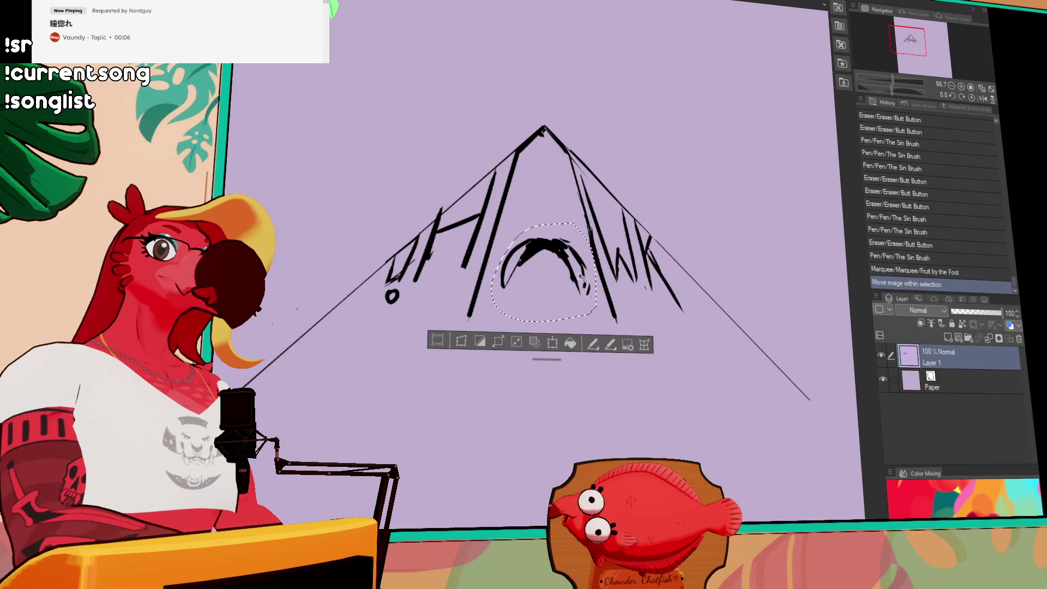
# Drop the O arch into place and trim the bottom tip of the H's left stroke.
pyautogui.hotkey('ctrl', 'd')
pyautogui.press('e')
pyautogui.moveTo(468, 320)
pyautogui.mouseDown()
pyautogui.moveTo(477, 301)
pyautogui.moveTo(494, 341)
pyautogui.mouseUp()
pyautogui.press('p')
pyautogui.hotkey('ctrl', 'z')
pyautogui.hotkey('ctrl', 'z')
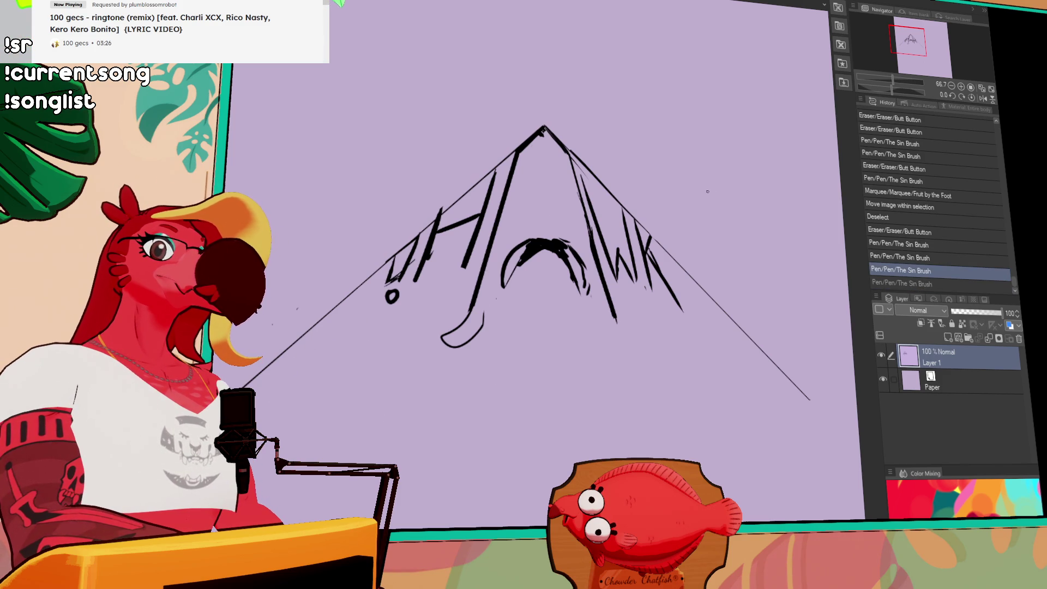
# Draw short parallel diagonal hatch strokes inside the left and right slopes of the peak.
pyautogui.moveTo(296, 347); pyautogui.dragTo(353, 421)
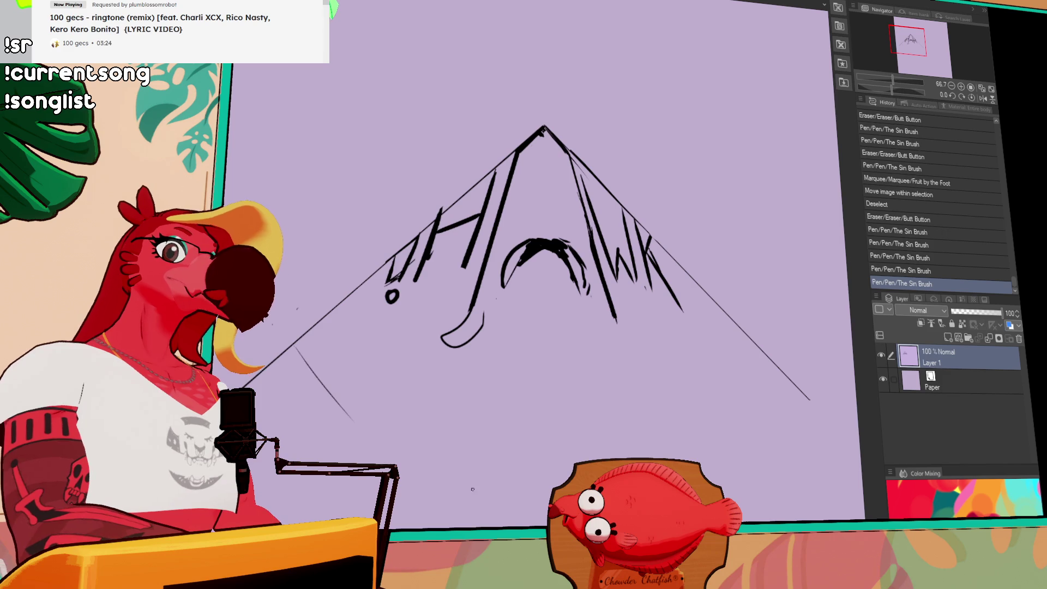
pyautogui.moveTo(757, 352); pyautogui.dragTo(719, 399)
pyautogui.moveTo(752, 360); pyautogui.dragTo(725, 400)
pyautogui.moveTo(320, 355)
pyautogui.mouseDown()
pyautogui.moveTo(370, 428)
pyautogui.moveTo(360, 367)
pyautogui.moveTo(339, 390)
pyautogui.moveTo(394, 428)
pyautogui.mouseUp()
pyautogui.hotkey('ctrl', 'z')
pyautogui.moveTo(755, 363)
pyautogui.mouseDown()
pyautogui.moveTo(710, 433)
pyautogui.moveTo(719, 403)
pyautogui.mouseUp()
pyautogui.moveTo(376, 414)
pyautogui.mouseDown()
pyautogui.moveTo(327, 344)
pyautogui.moveTo(381, 414)
pyautogui.mouseUp()
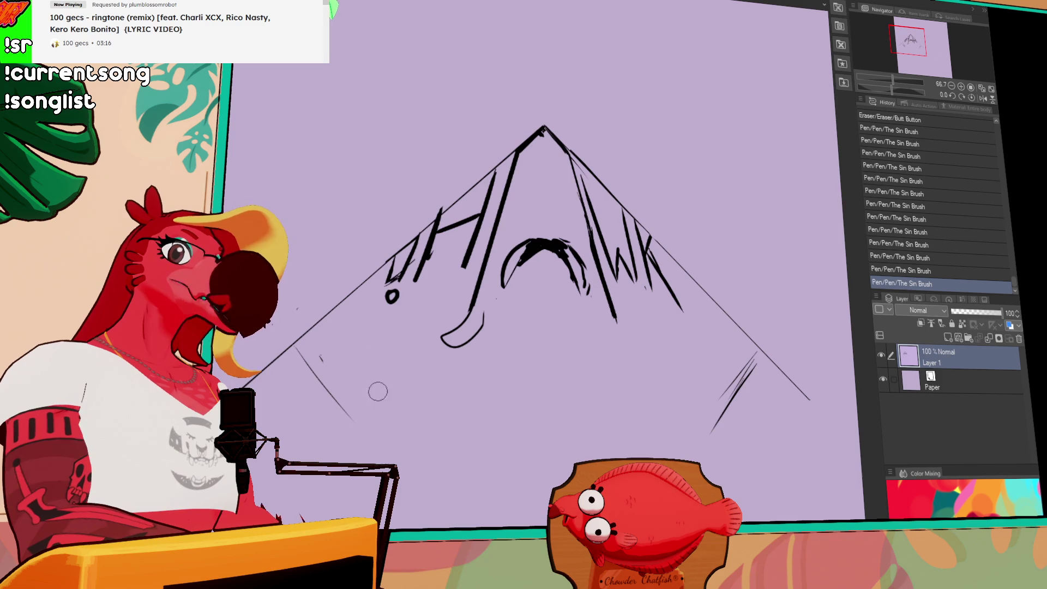
# Type 'ROASTERS' in a text box below the mountain and enlarge it to about double size.
pyautogui.press('t')
pyautogui.click(422, 397)
pyautogui.write('ROPASTE')
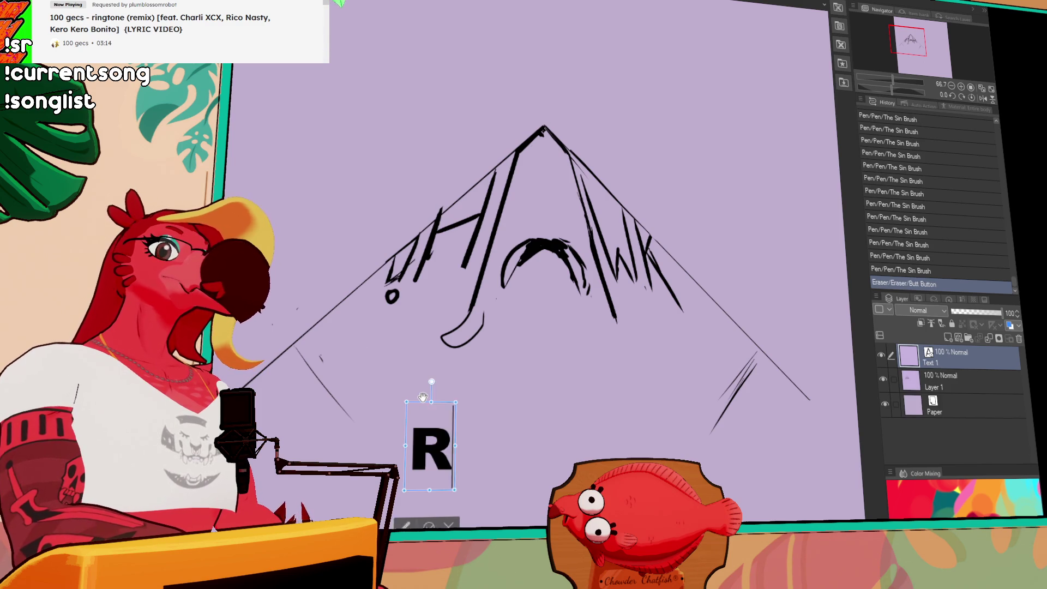
pyautogui.press('BackSpace')
pyautogui.press('BackSpace')
pyautogui.press('BackSpace')
pyautogui.write('ASTERS')
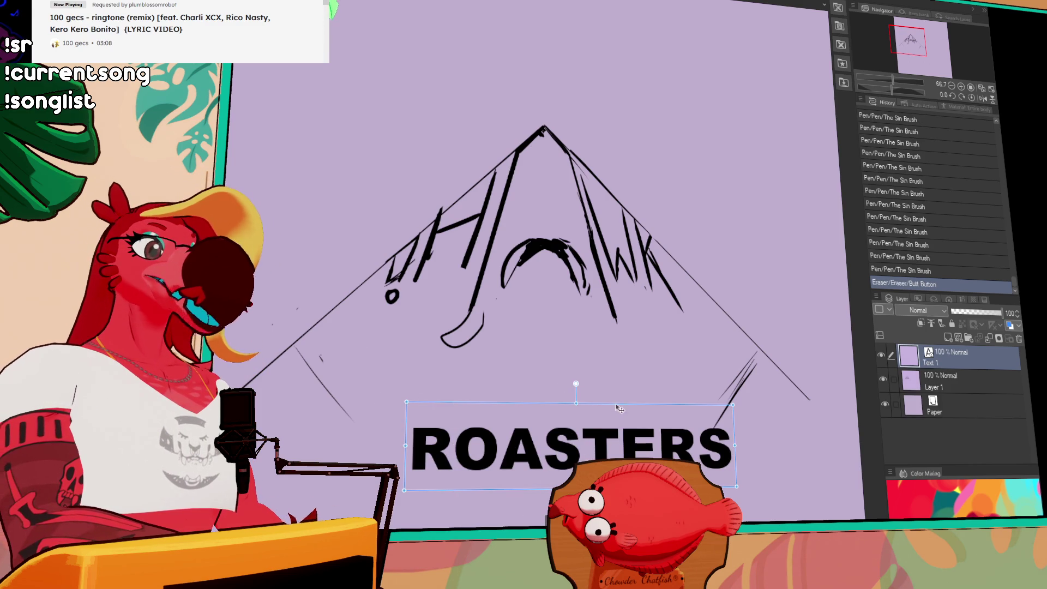
pyautogui.moveTo(574, 404)
pyautogui.mouseDown()
pyautogui.moveTo(578, 354)
pyautogui.moveTo(606, 427)
pyautogui.mouseUp()
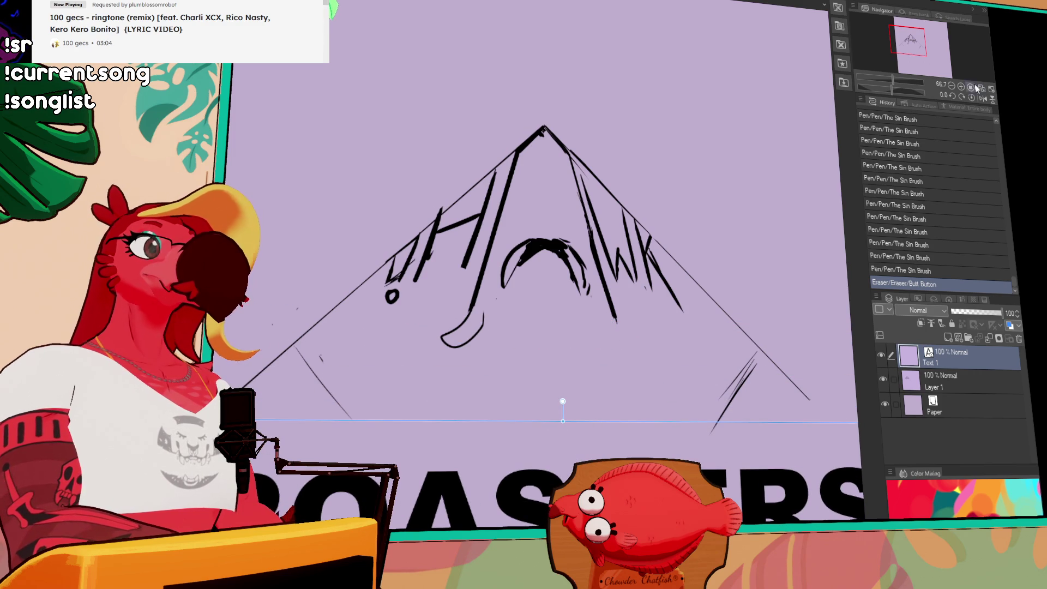
pyautogui.moveTo(909, 52); pyautogui.dragTo(913, 60)
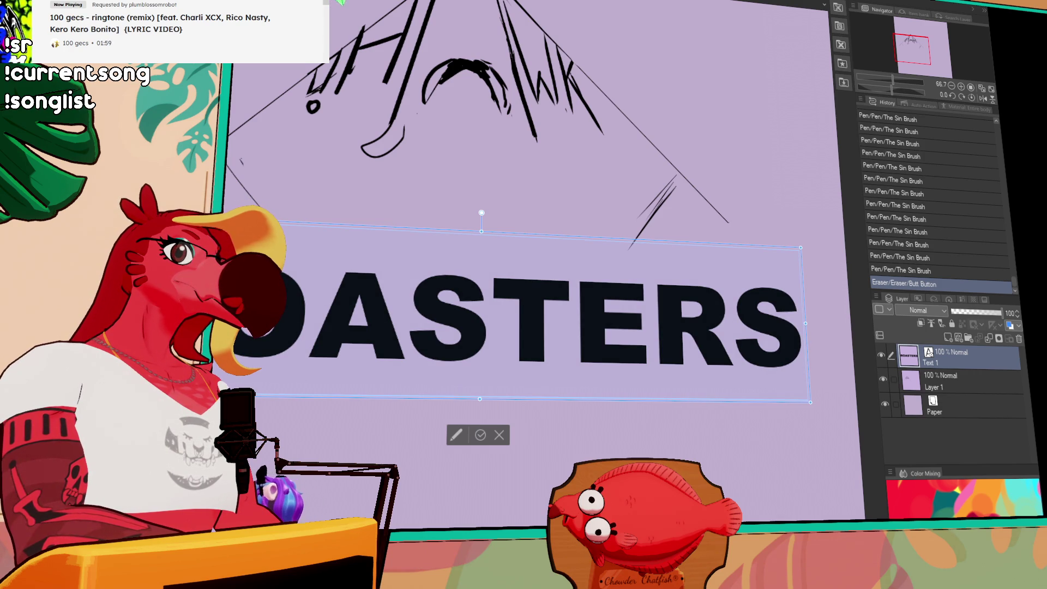
# Switch ROASTERS to a condensed heavy typeface, scale it up, and commit the text.
pyautogui.press('Down')
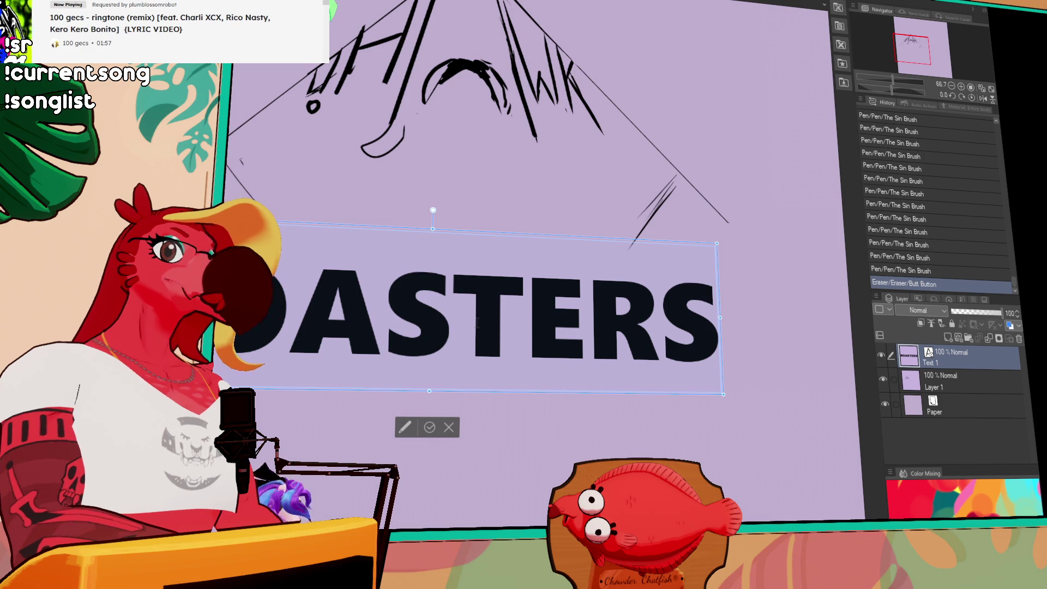
pyautogui.moveTo(719, 320); pyautogui.dragTo(610, 303)
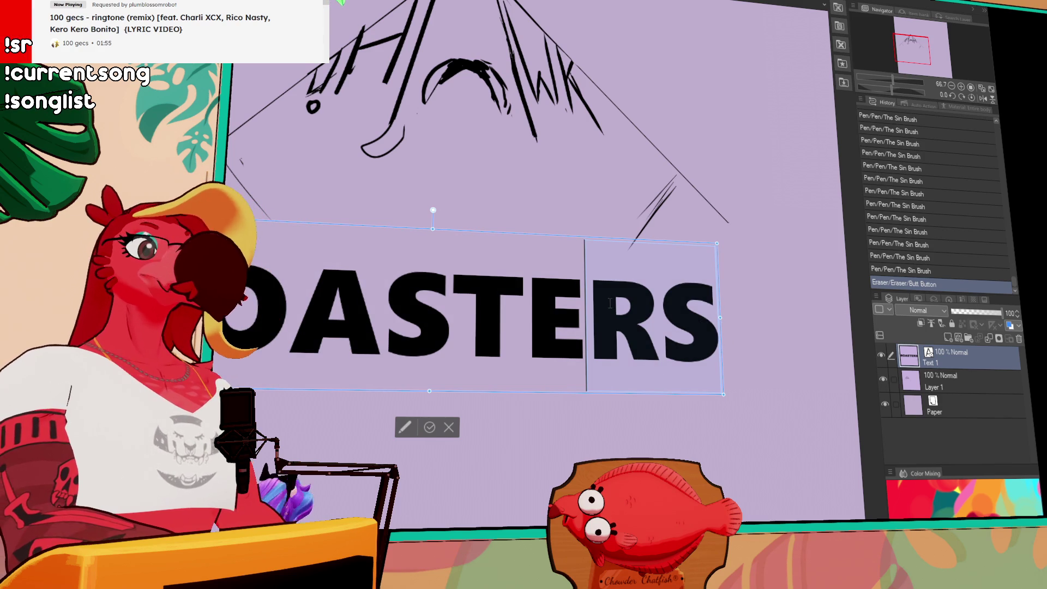
pyautogui.press('Down')
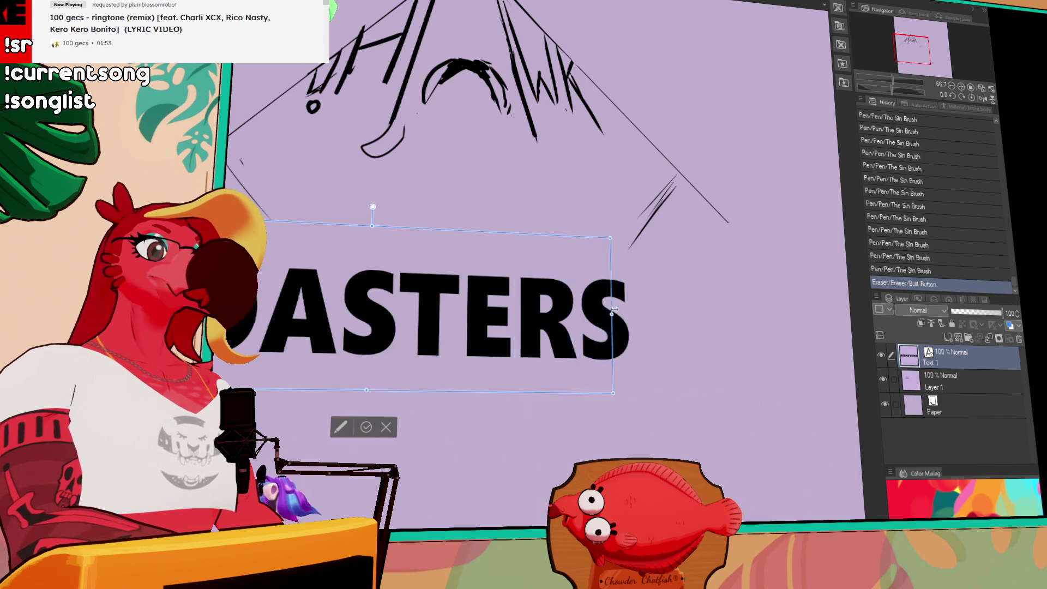
pyautogui.press('Down')
pyautogui.press('Down')
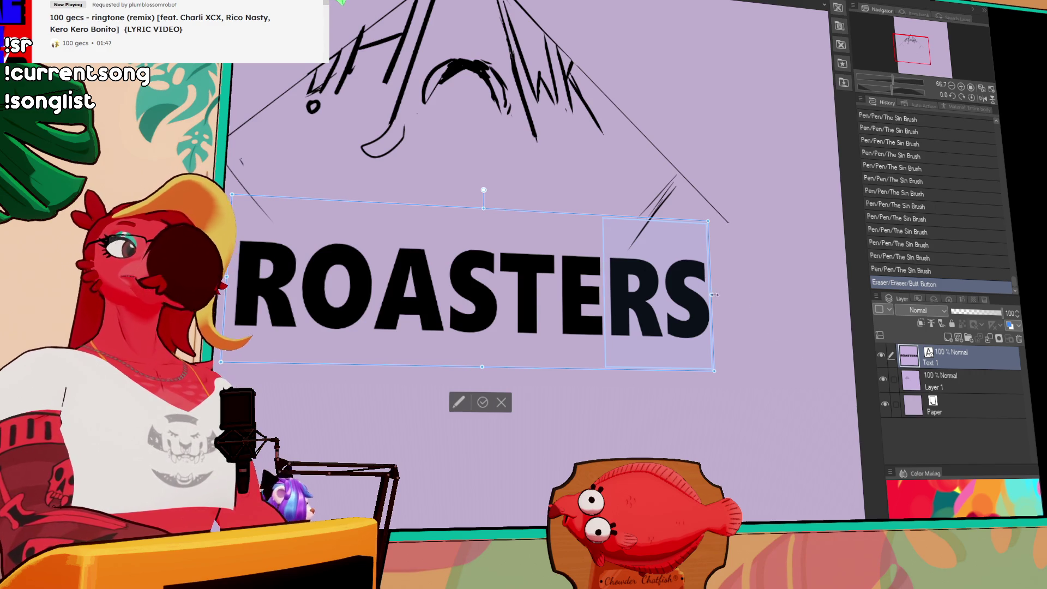
pyautogui.moveTo(714, 370)
pyautogui.mouseDown()
pyautogui.moveTo(847, 451)
pyautogui.moveTo(815, 455)
pyautogui.mouseUp()
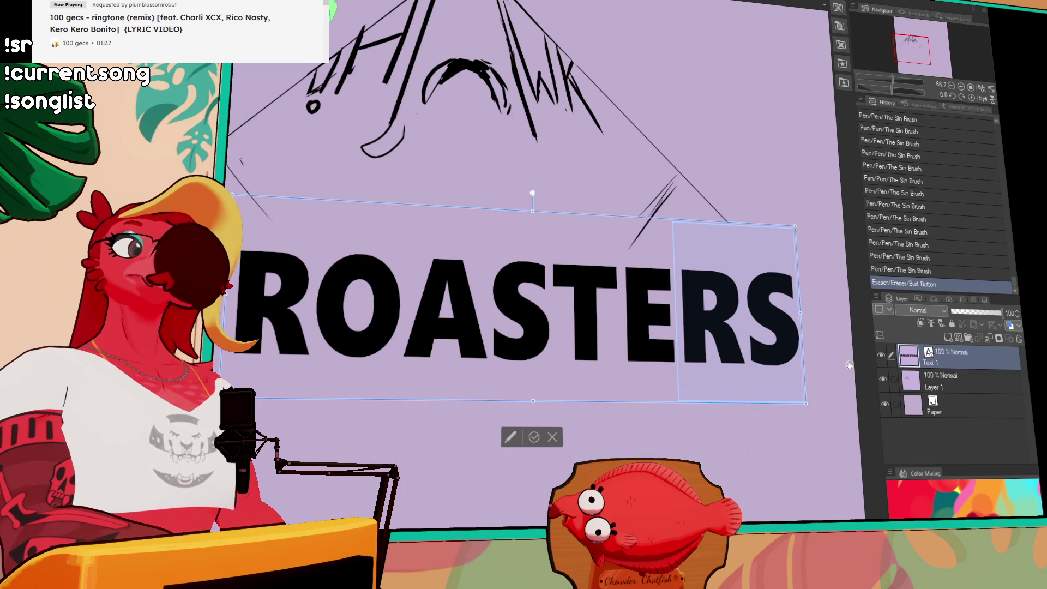
pyautogui.click(963, 372)
pyautogui.click(957, 378)
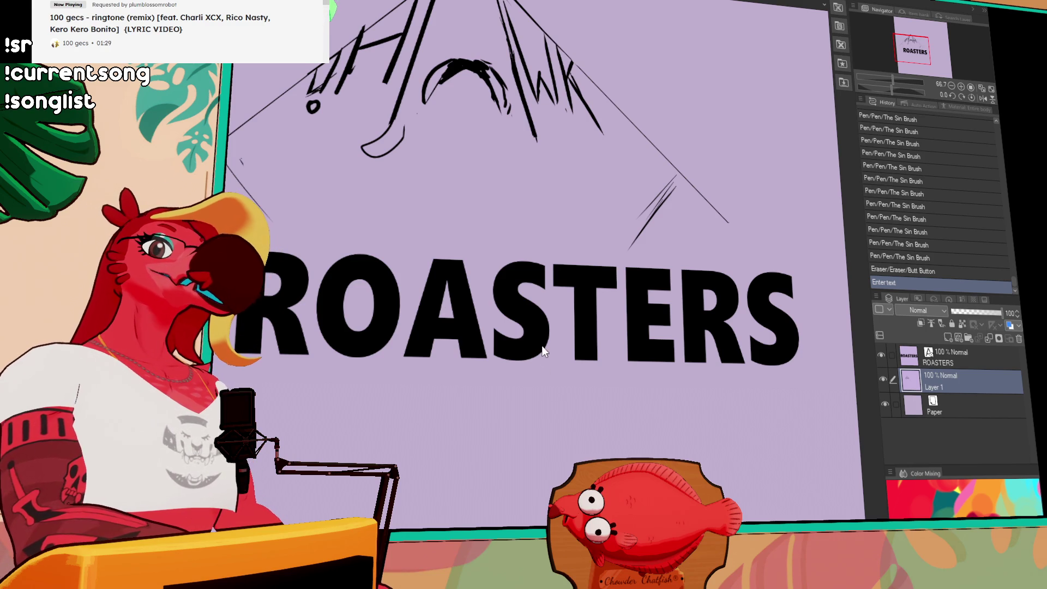
# Rasterize ROASTERS by merging a new empty layer down onto it.
pyautogui.hotkey('ctrl', 't')
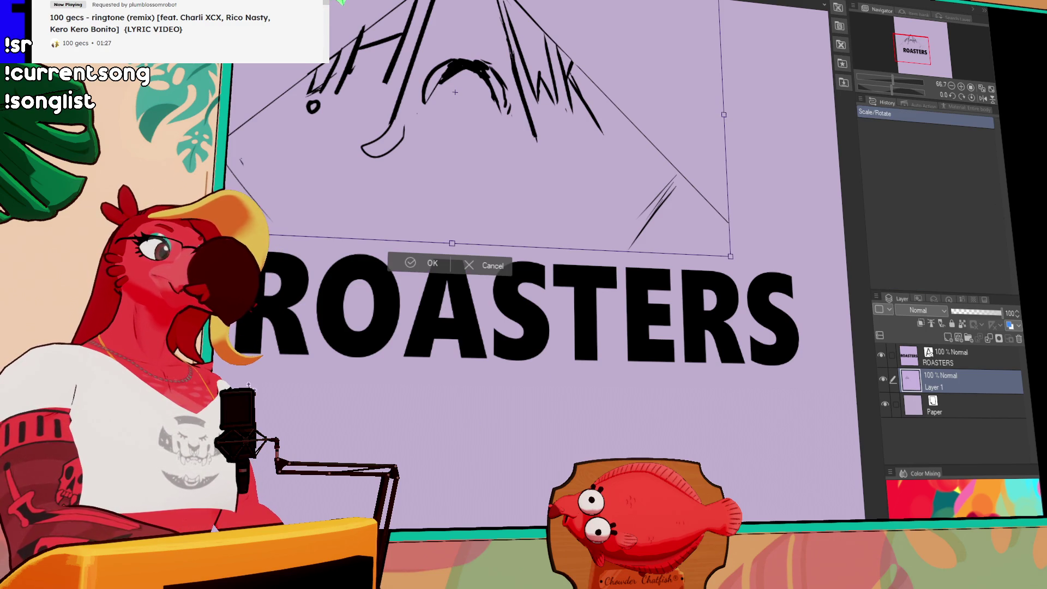
pyautogui.press('Return')
pyautogui.click(958, 356)
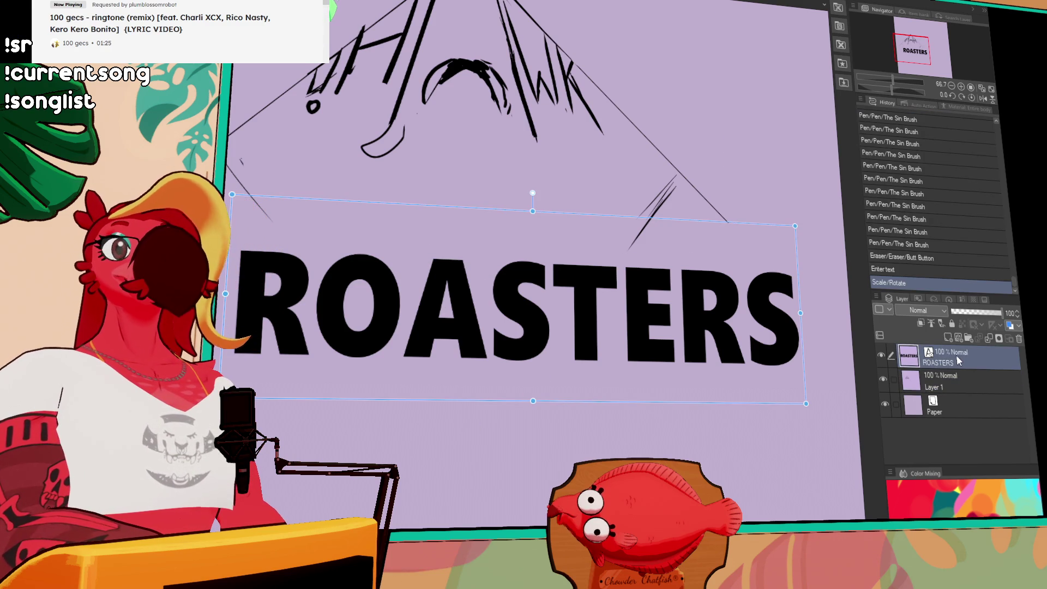
pyautogui.click(947, 338)
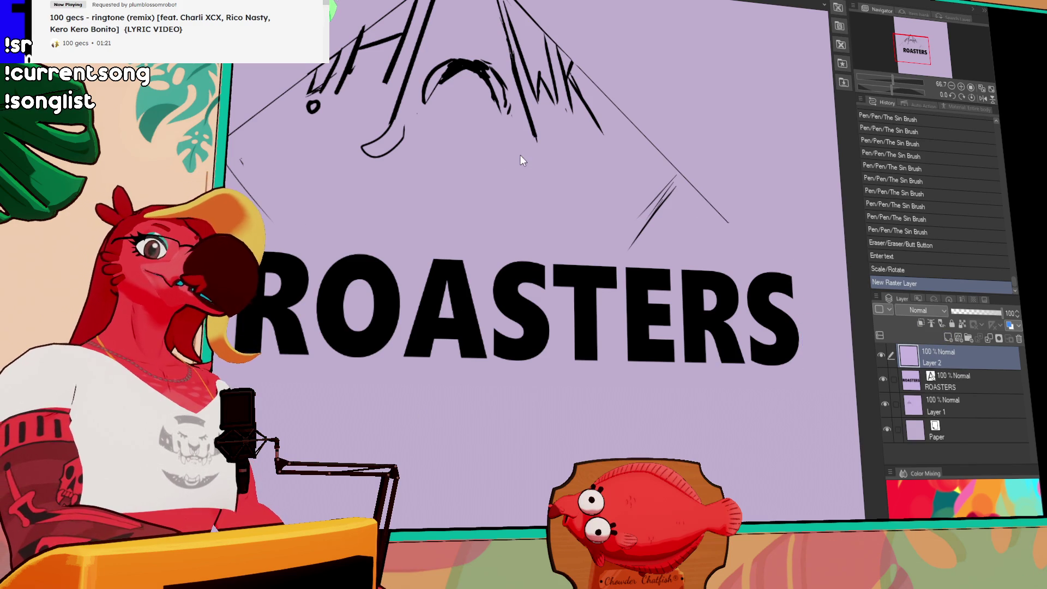
pyautogui.hotkey('ctrl', 'e')
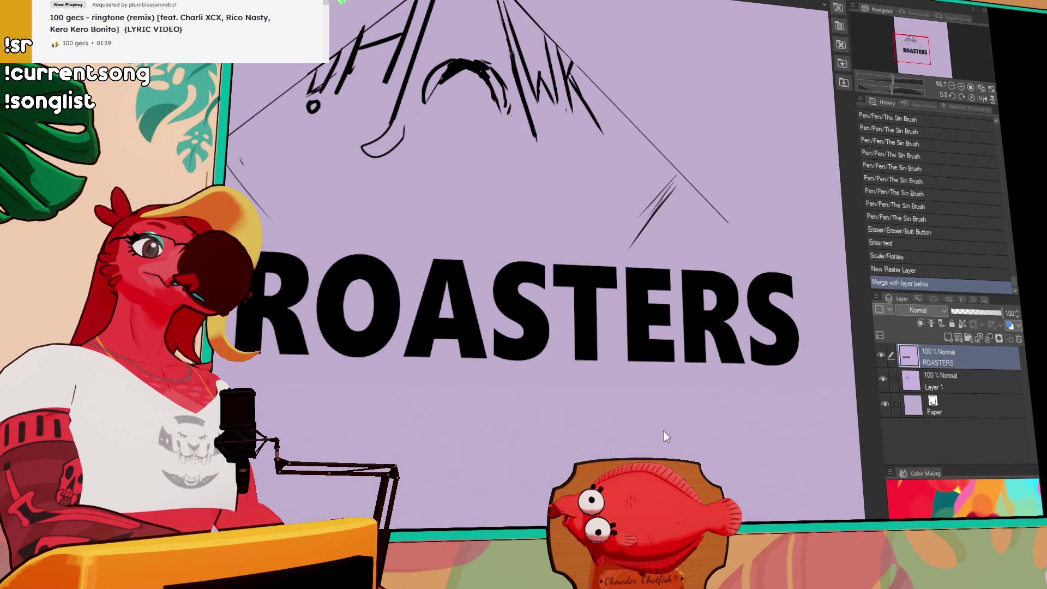
# Free-transform ROASTERS, tapering its bottom corners and moving it up under UHAWK.
pyautogui.hotkey('ctrl', 't')
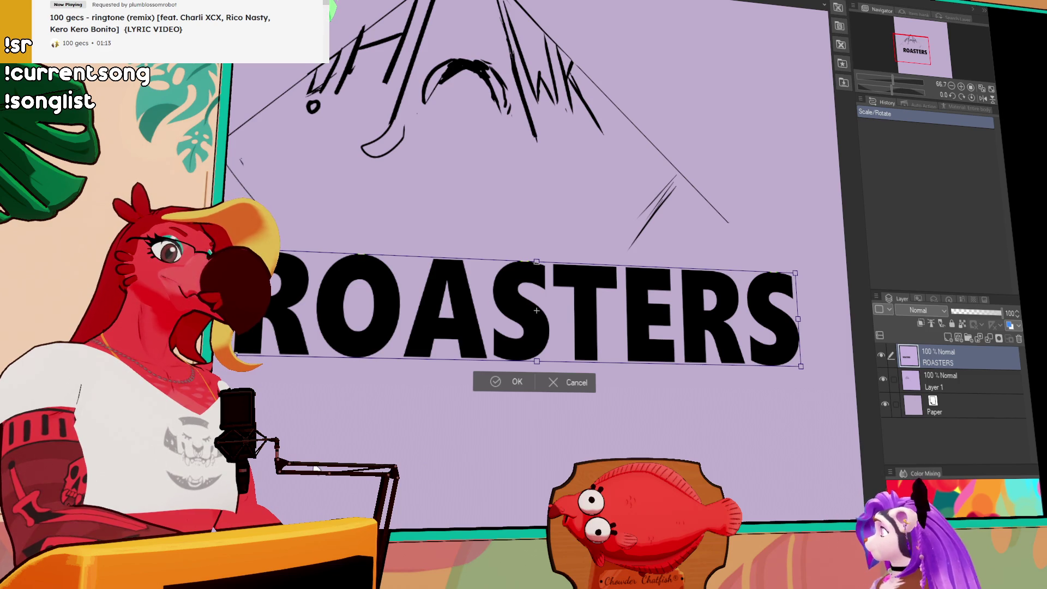
pyautogui.moveTo(384, 306); pyautogui.dragTo(393, 301)
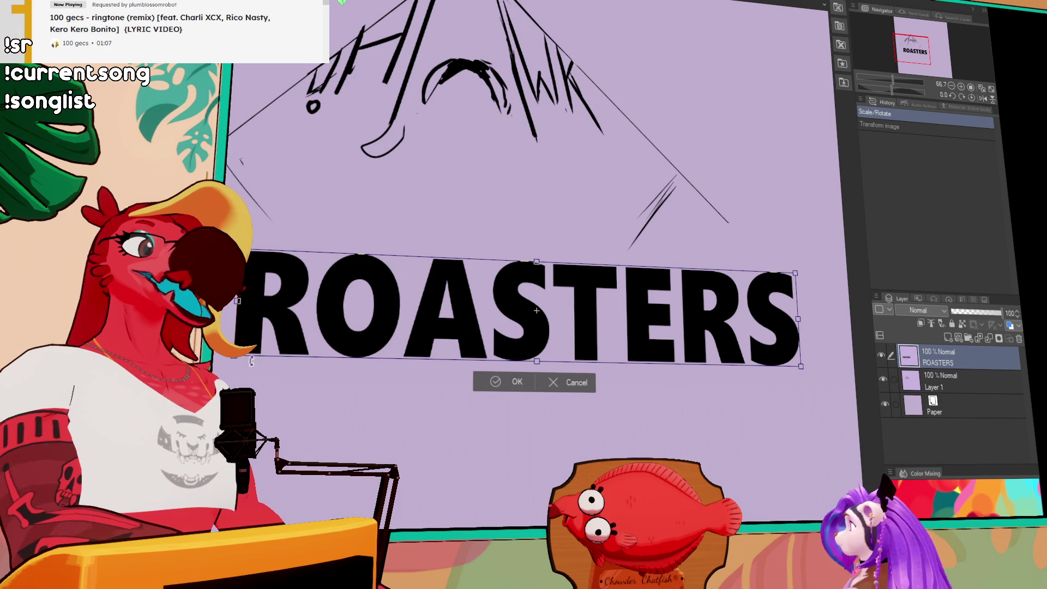
pyautogui.moveTo(233, 361); pyautogui.dragTo(326, 354)
pyautogui.moveTo(528, 319); pyautogui.dragTo(500, 227)
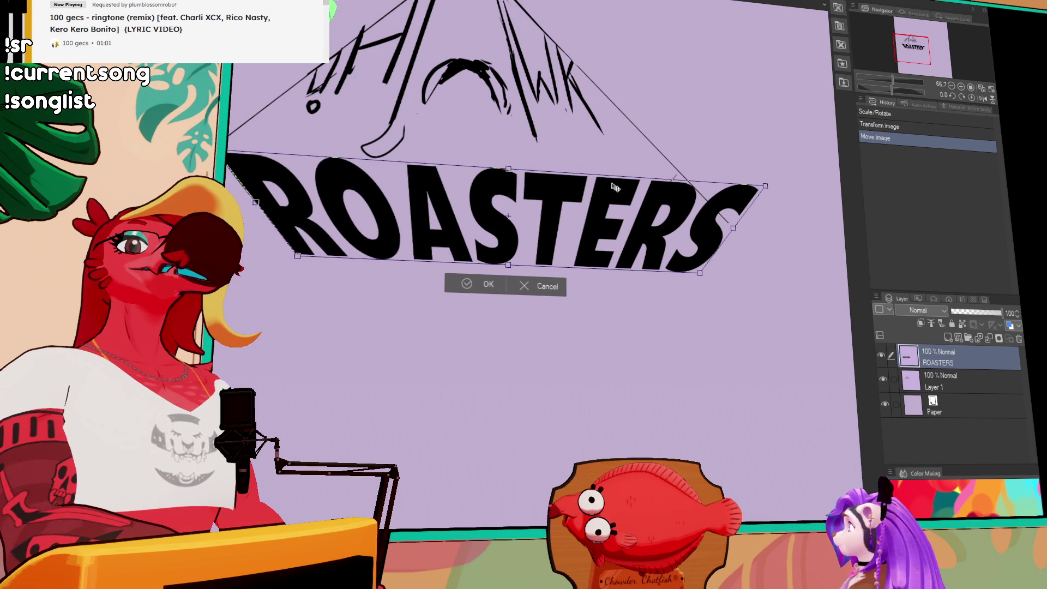
pyautogui.moveTo(735, 231); pyautogui.dragTo(707, 249)
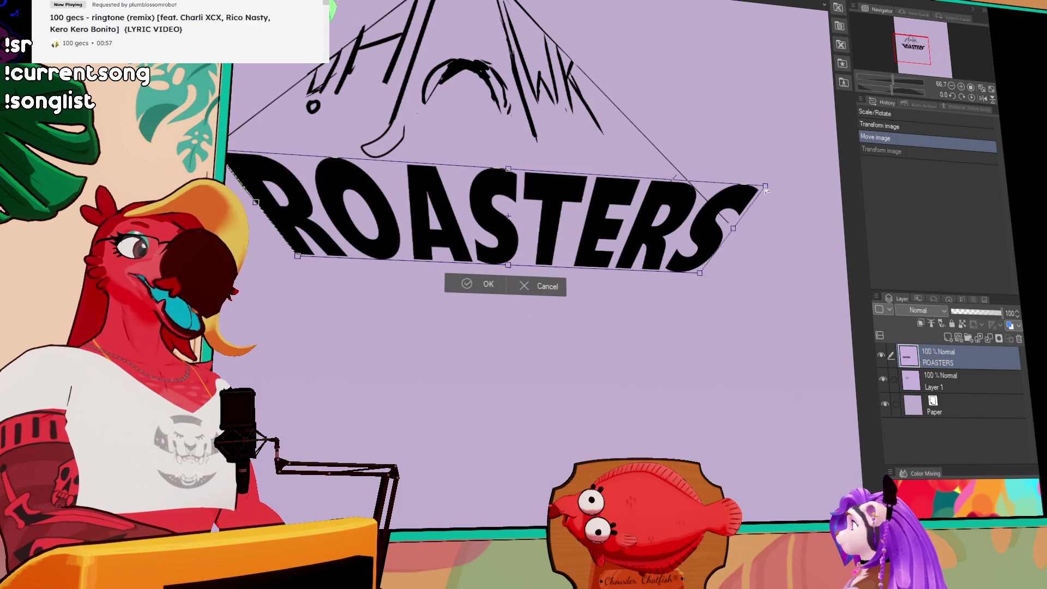
pyautogui.hotkey('ctrl', 'z')
pyautogui.moveTo(666, 198)
pyautogui.mouseDown()
pyautogui.moveTo(611, 191)
pyautogui.moveTo(655, 175)
pyautogui.moveTo(637, 183)
pyautogui.mouseUp()
pyautogui.moveTo(654, 264)
pyautogui.mouseDown()
pyautogui.moveTo(609, 260)
pyautogui.moveTo(597, 239)
pyautogui.mouseUp()
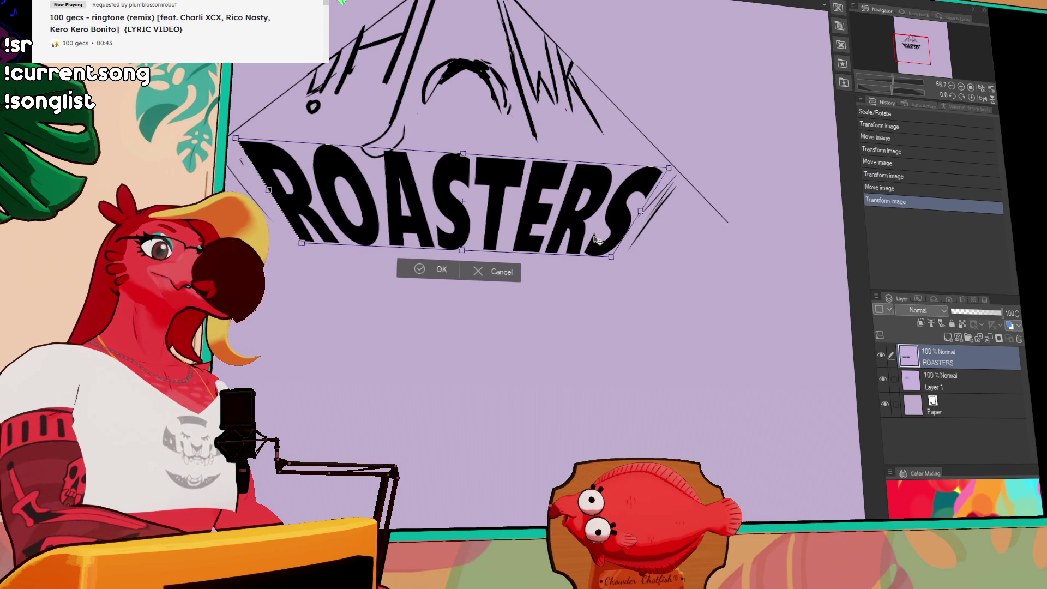
# Skew the ROASTERS corners into a slanted perspective shape and apply the warp.
pyautogui.moveTo(236, 138); pyautogui.dragTo(229, 140)
pyautogui.moveTo(463, 156)
pyautogui.mouseDown()
pyautogui.moveTo(461, 198)
pyautogui.moveTo(491, 200)
pyautogui.mouseUp()
pyautogui.hotkey('ctrl', 'z')
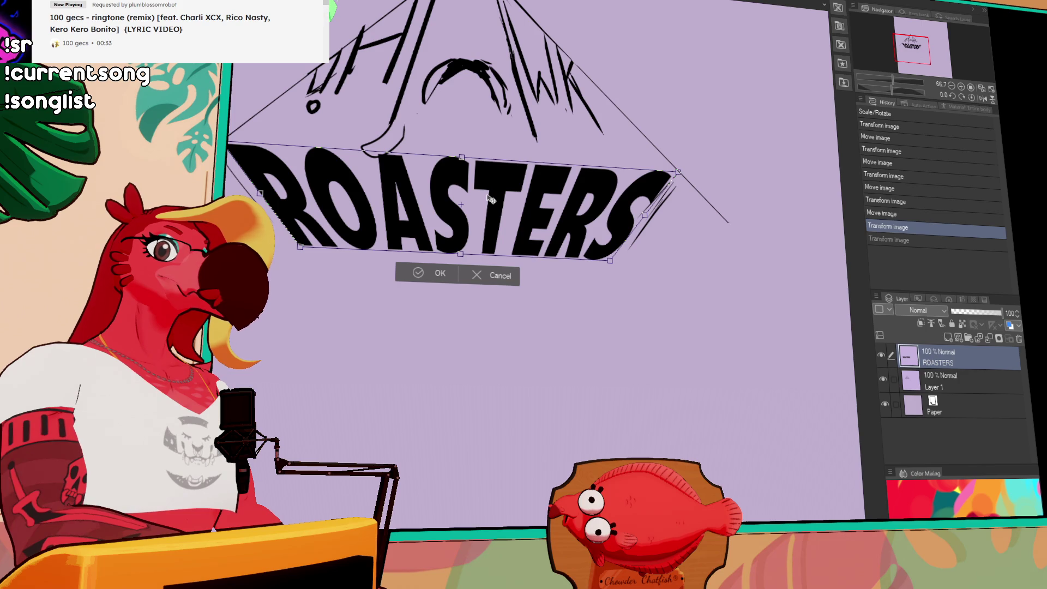
pyautogui.moveTo(490, 199); pyautogui.dragTo(494, 177)
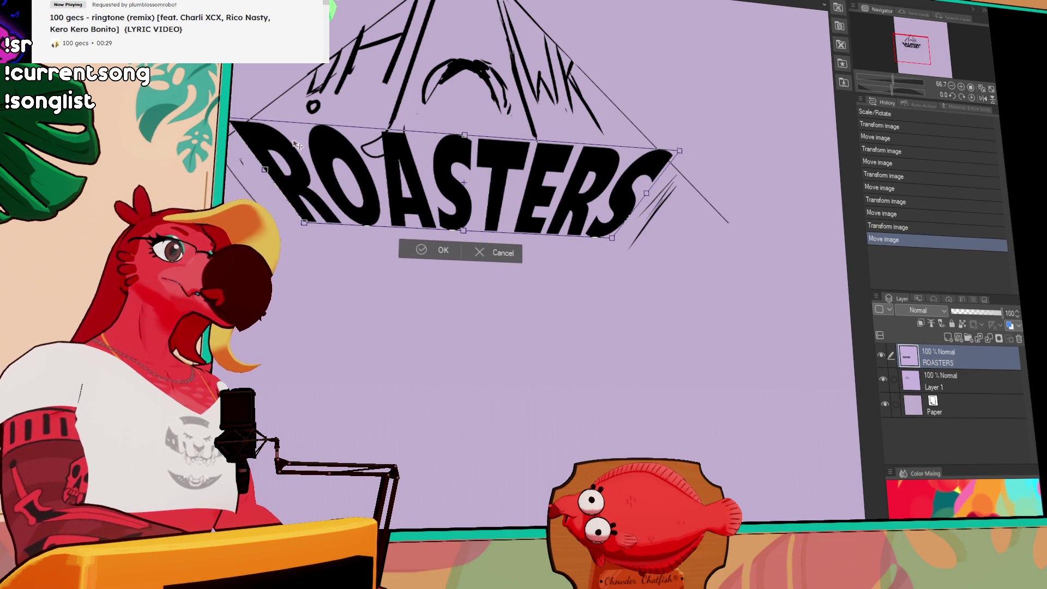
pyautogui.moveTo(231, 120); pyautogui.dragTo(252, 119)
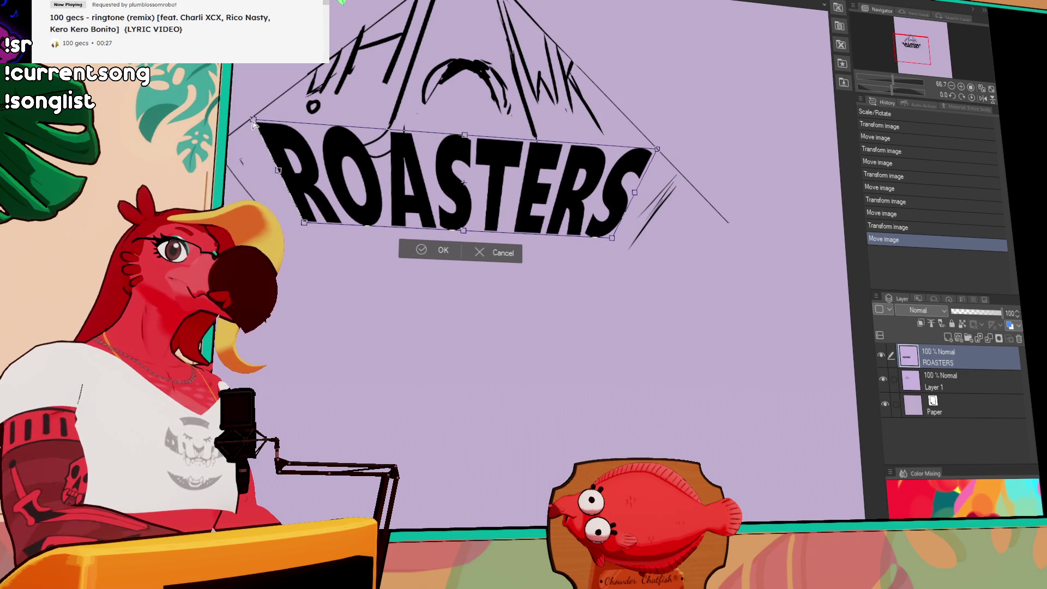
pyautogui.moveTo(307, 224); pyautogui.dragTo(334, 230)
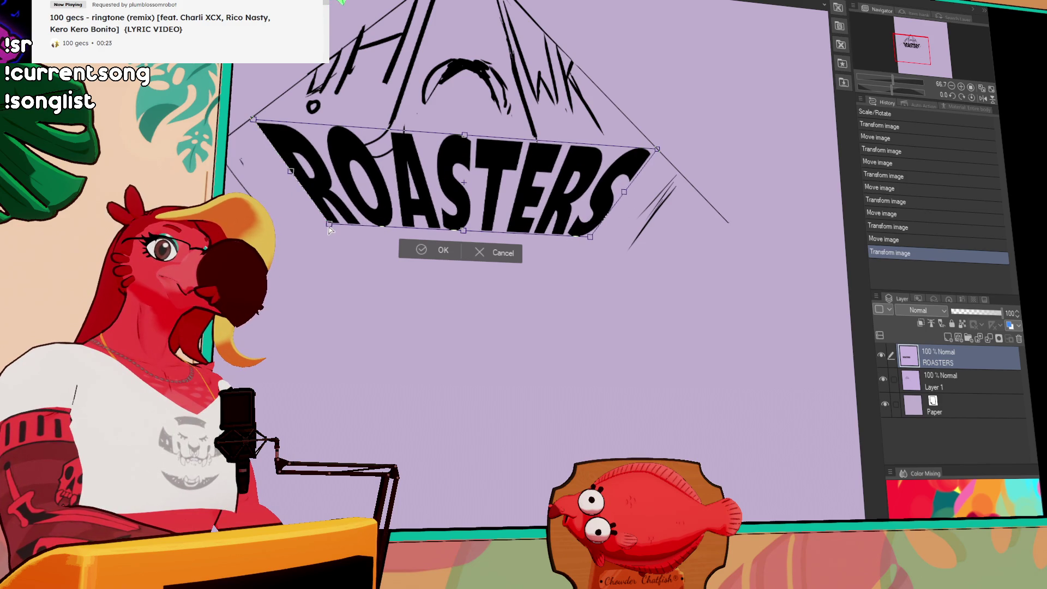
pyautogui.scroll(3, 420, 165)
pyautogui.press('Return')
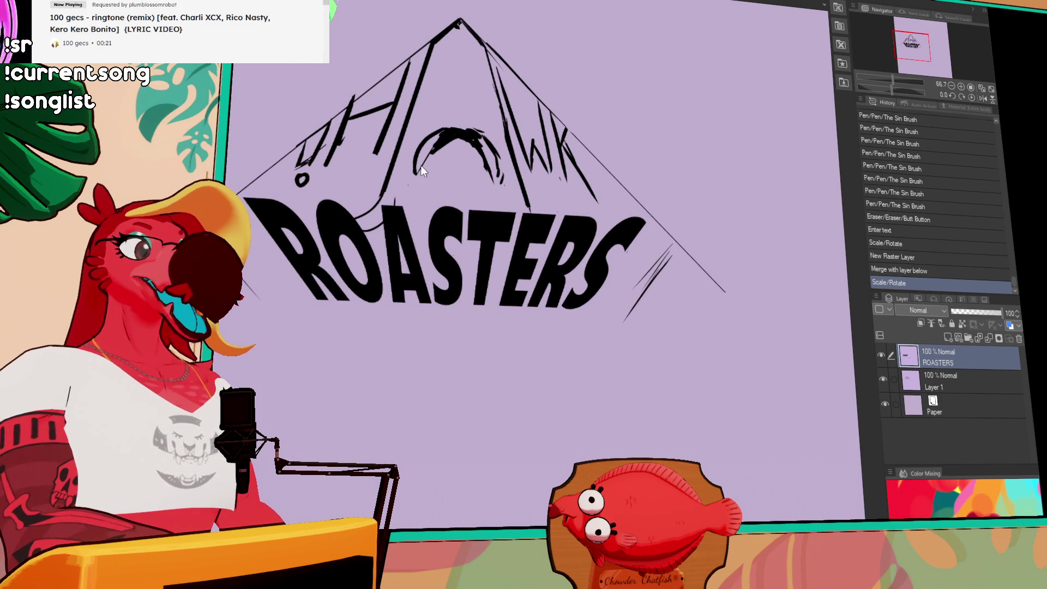
# Drop Layer 1's opacity to 23% and add a blank Layer 2 above it.
pyautogui.click(987, 388)
pyautogui.click(970, 311)
pyautogui.click(960, 313)
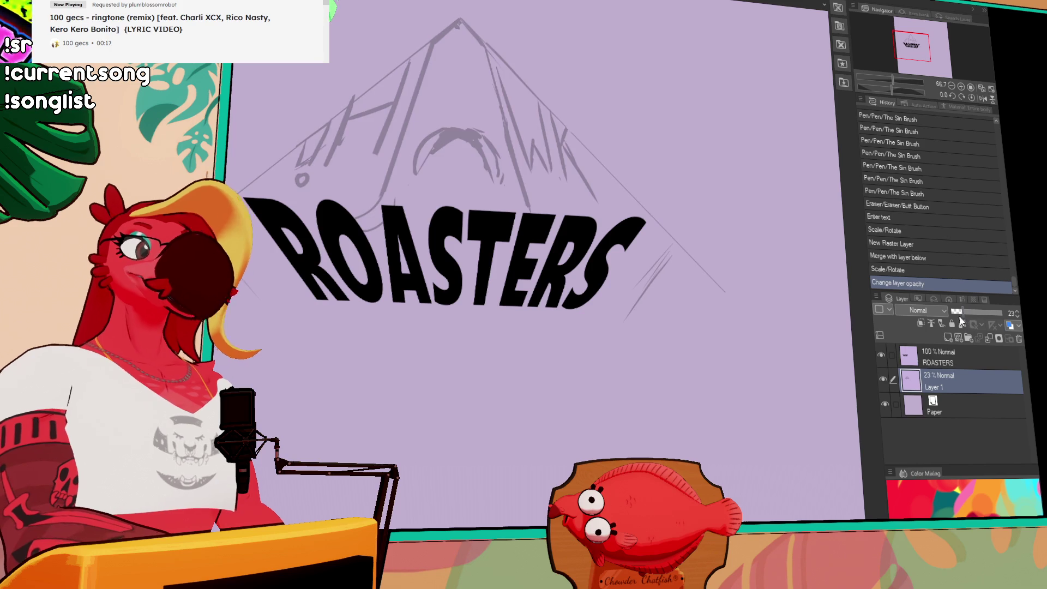
pyautogui.click(947, 337)
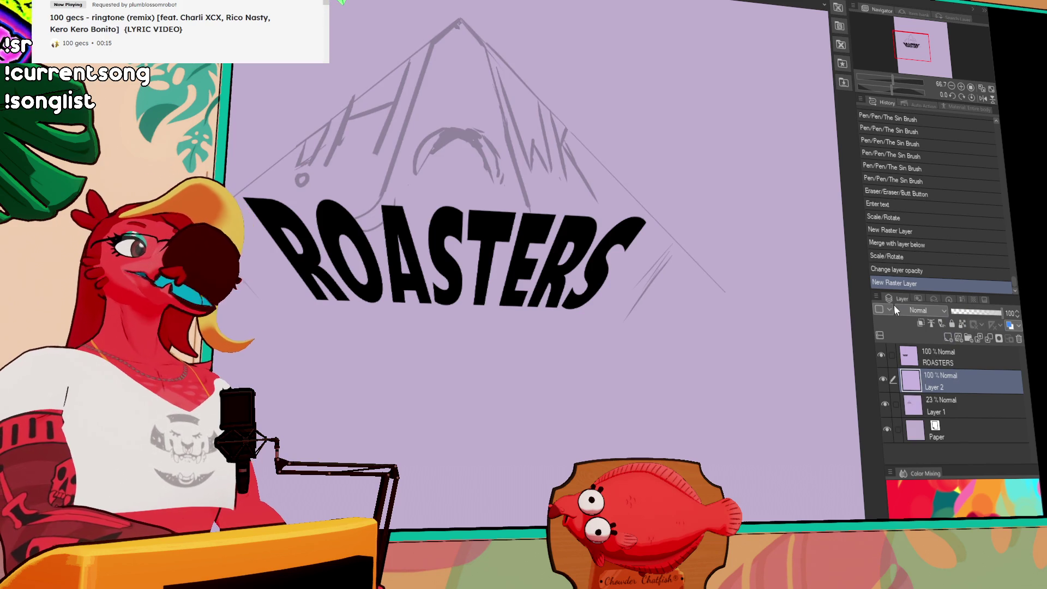
pyautogui.moveTo(693, 114); pyautogui.dragTo(802, 131)
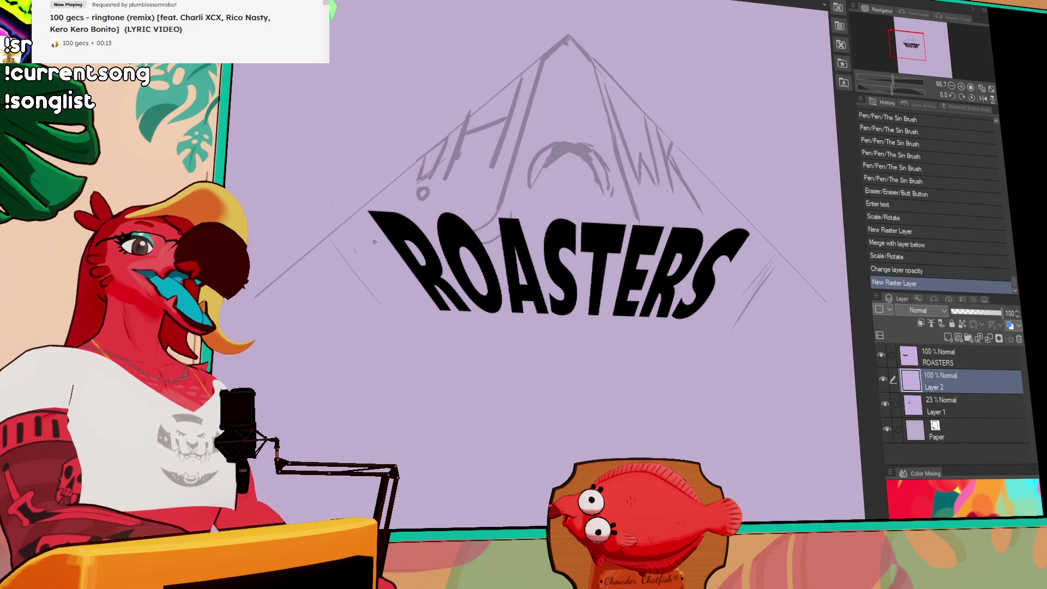
pyautogui.moveTo(375, 235); pyautogui.dragTo(355, 206)
pyautogui.hotkey('ctrl', 'z')
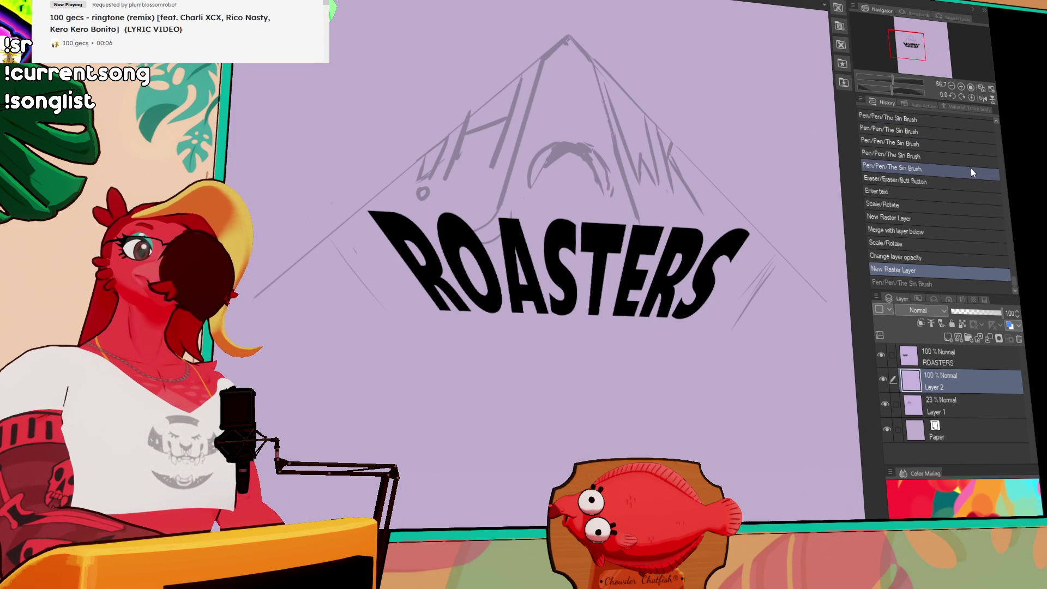
pyautogui.scroll(-2, 774, 243)
pyautogui.moveTo(774, 243)
pyautogui.mouseDown()
pyautogui.moveTo(759, 236)
pyautogui.moveTo(568, 262)
pyautogui.mouseUp()
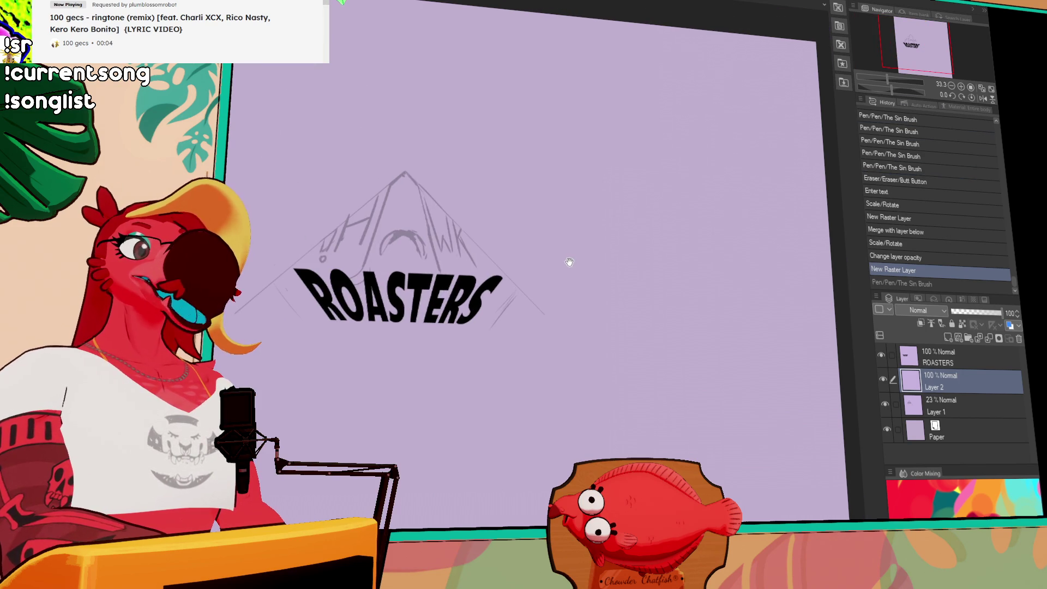
# Select ROASTERS, Layer 2 and Layer 1 together and scale them up with Ctrl+T.
pyautogui.keyDown('ctrl'); pyautogui.click(938, 357); pyautogui.keyUp('ctrl')
pyautogui.keyDown('ctrl'); pyautogui.click(936, 405); pyautogui.keyUp('ctrl')
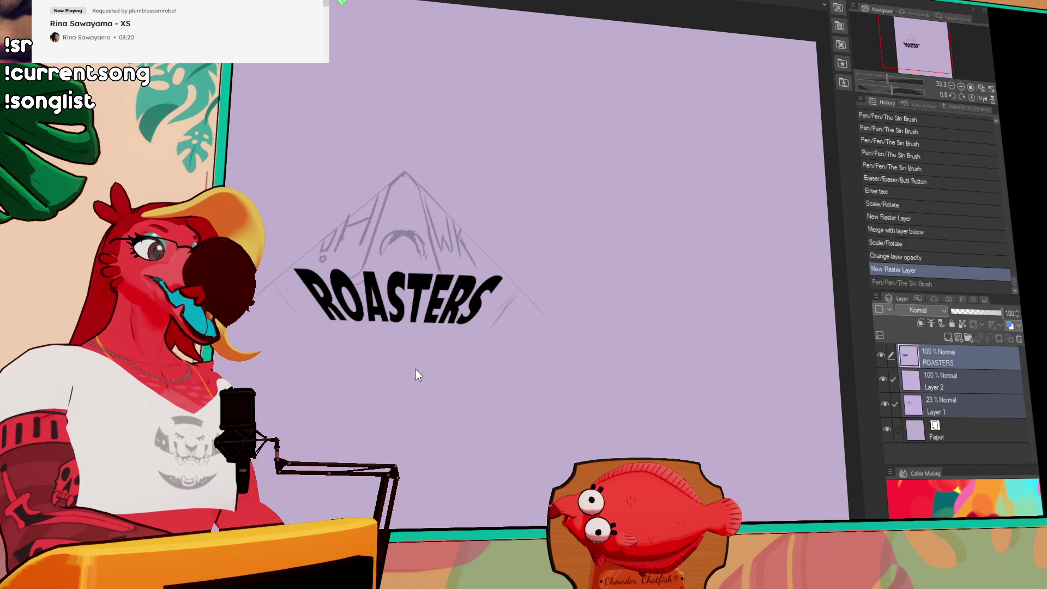
pyautogui.hotkey('ctrl', 't')
pyautogui.moveTo(546, 332); pyautogui.dragTo(703, 431)
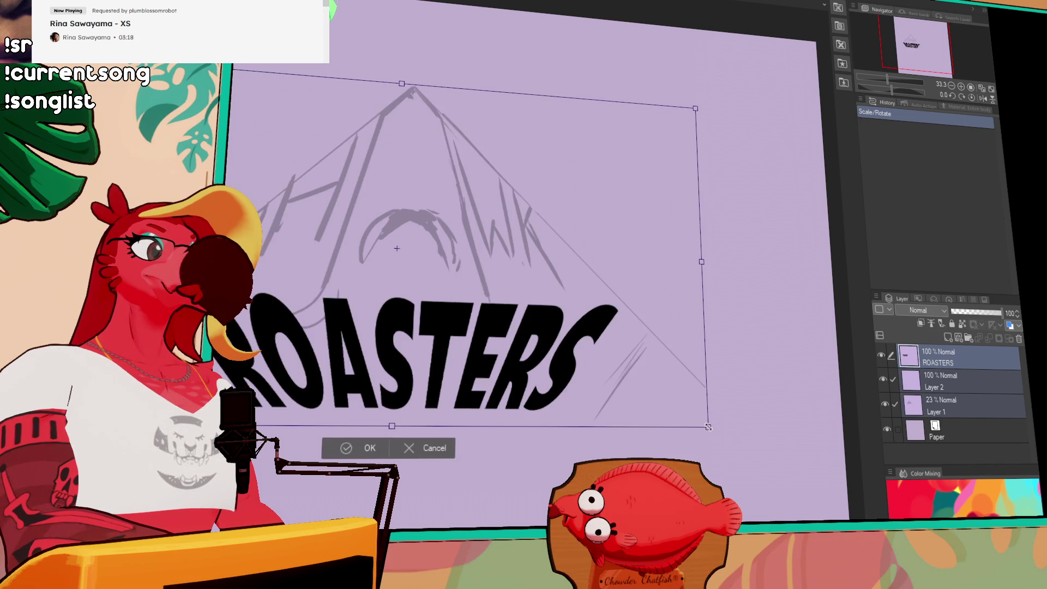
pyautogui.press('Return')
pyautogui.moveTo(574, 385)
pyautogui.mouseDown()
pyautogui.moveTo(656, 432)
pyautogui.moveTo(552, 333)
pyautogui.moveTo(653, 402)
pyautogui.mouseUp()
# Scale the grouped artwork up further and shift it right on the canvas.
pyautogui.hotkey('ctrl', 't')
pyautogui.press('Return')
pyautogui.hotkey('ctrl', 't')
pyautogui.moveTo(814, 484)
pyautogui.mouseDown()
pyautogui.moveTo(842, 502)
pyautogui.moveTo(835, 490)
pyautogui.mouseUp()
pyautogui.moveTo(741, 426); pyautogui.dragTo(750, 429)
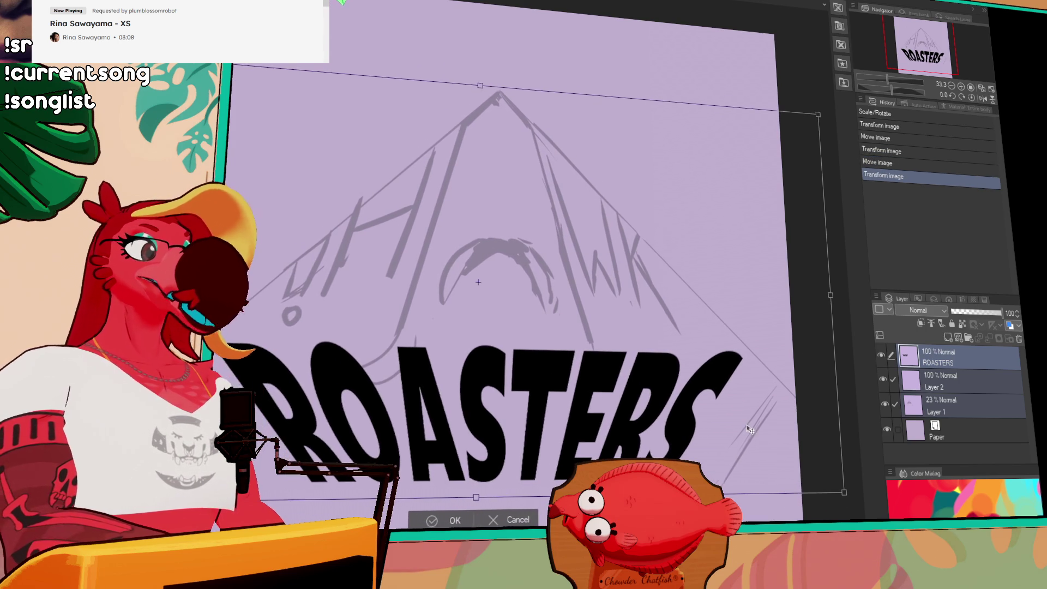
pyautogui.press('Return')
pyautogui.click(944, 398)
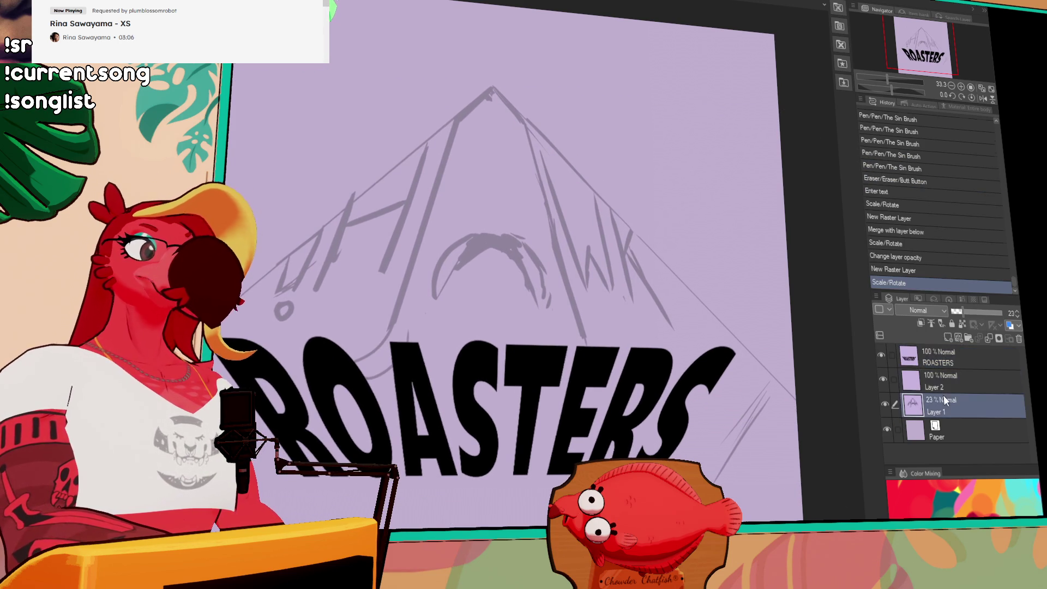
# Fade the old ROASTERS layer to 16% and type 'ROASTERS' in a new text box.
pyautogui.click(938, 355)
pyautogui.click(960, 314)
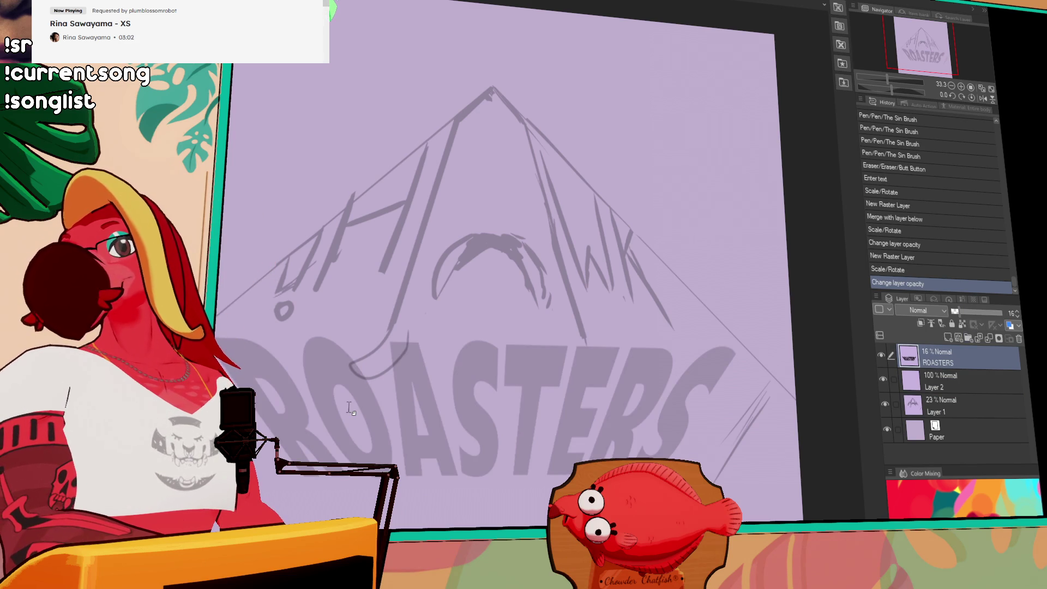
pyautogui.click(467, 426)
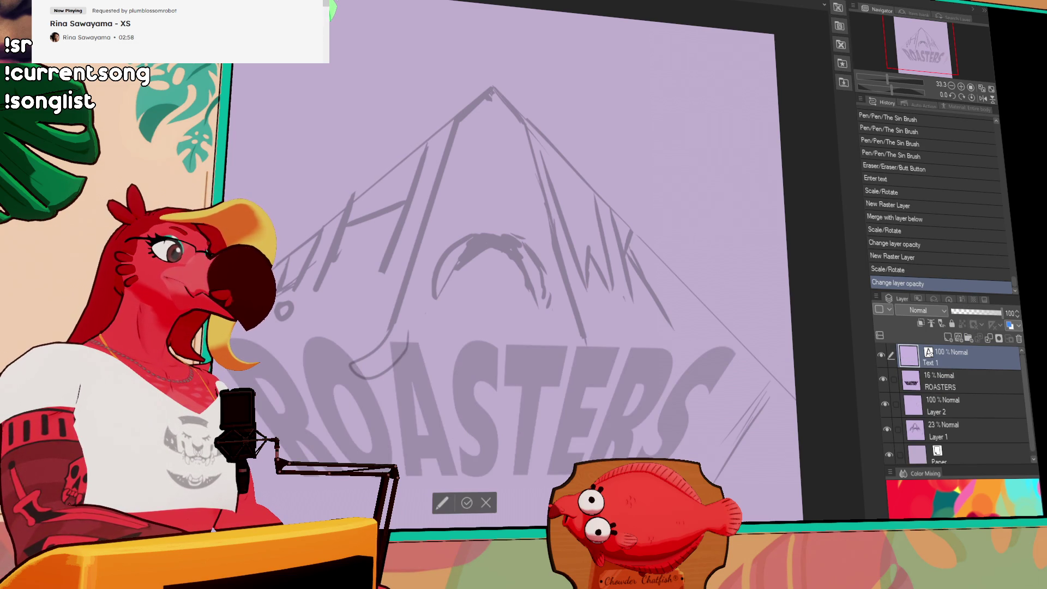
pyautogui.write('roast')
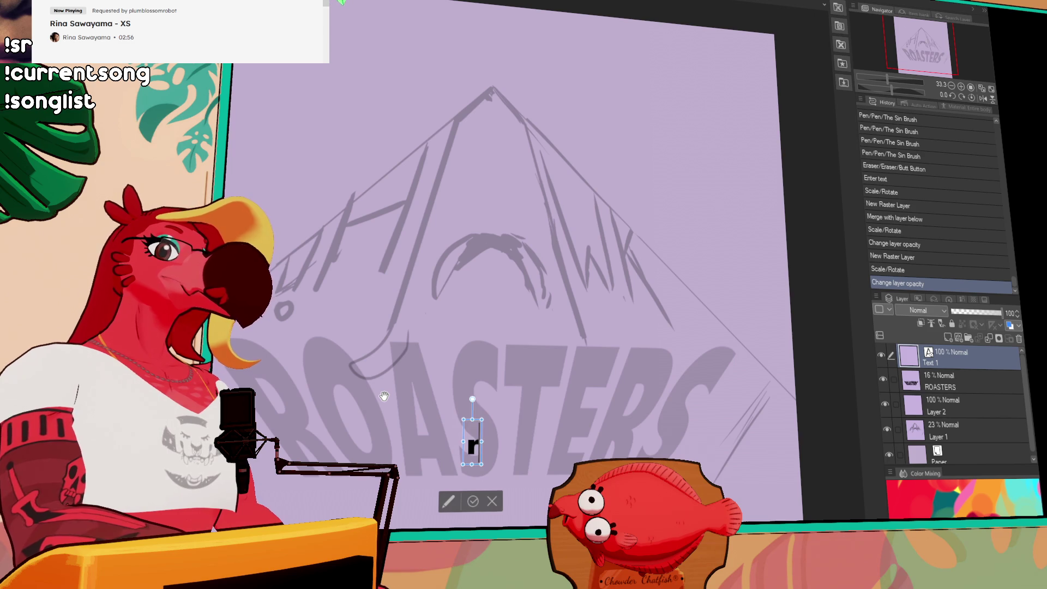
pyautogui.hotkey('ctrl', 'a')
pyautogui.write('ROASTESR')
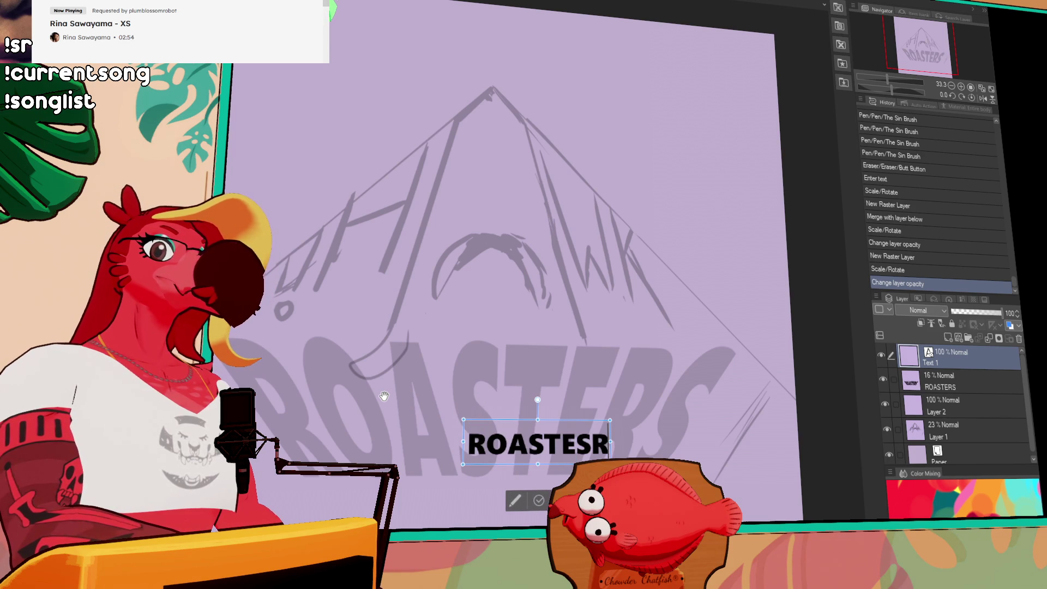
pyautogui.press('BackSpace')
pyautogui.press('BackSpace')
pyautogui.write('RS')
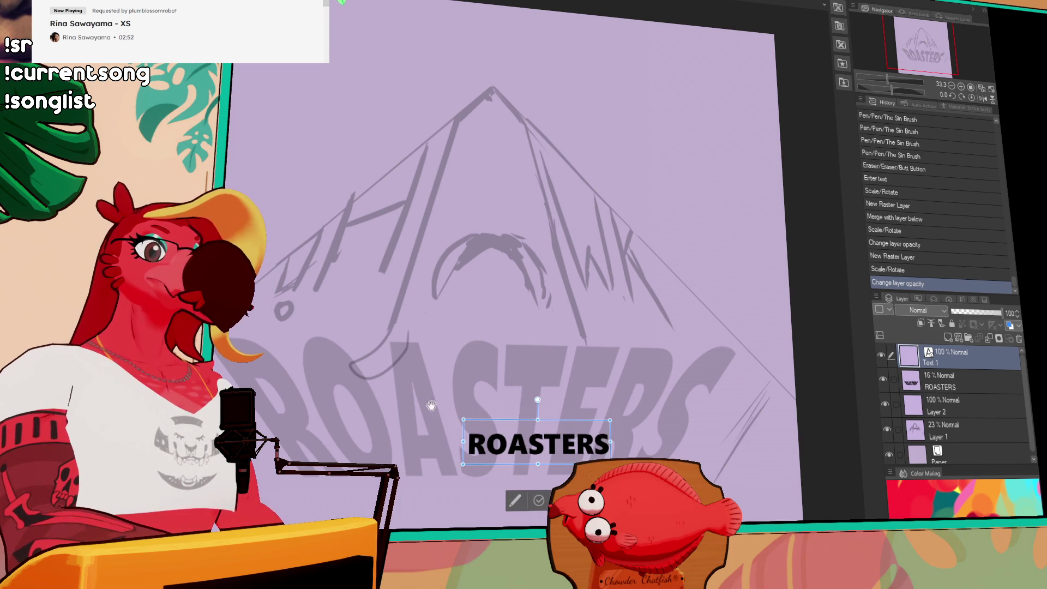
# Enlarge the new ROASTERS text, move it up-left, and commit it.
pyautogui.moveTo(611, 421)
pyautogui.mouseDown()
pyautogui.moveTo(842, 359)
pyautogui.moveTo(850, 334)
pyautogui.moveTo(579, 265)
pyautogui.moveTo(579, 211)
pyautogui.moveTo(547, 226)
pyautogui.mouseUp()
pyautogui.moveTo(652, 233)
pyautogui.mouseDown()
pyautogui.moveTo(807, 193)
pyautogui.moveTo(784, 188)
pyautogui.moveTo(786, 196)
pyautogui.mouseUp()
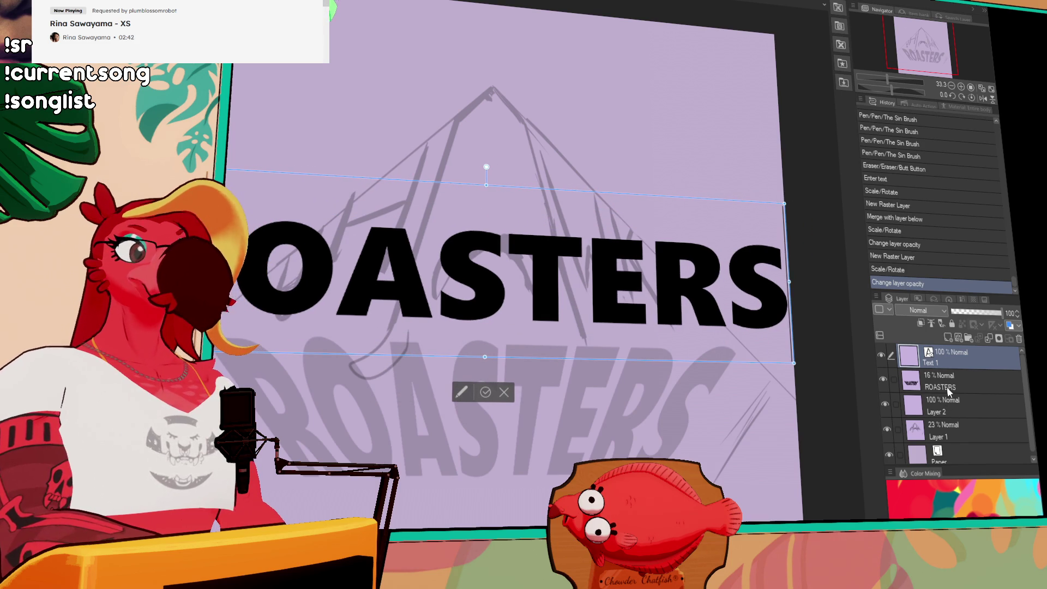
pyautogui.press('Escape')
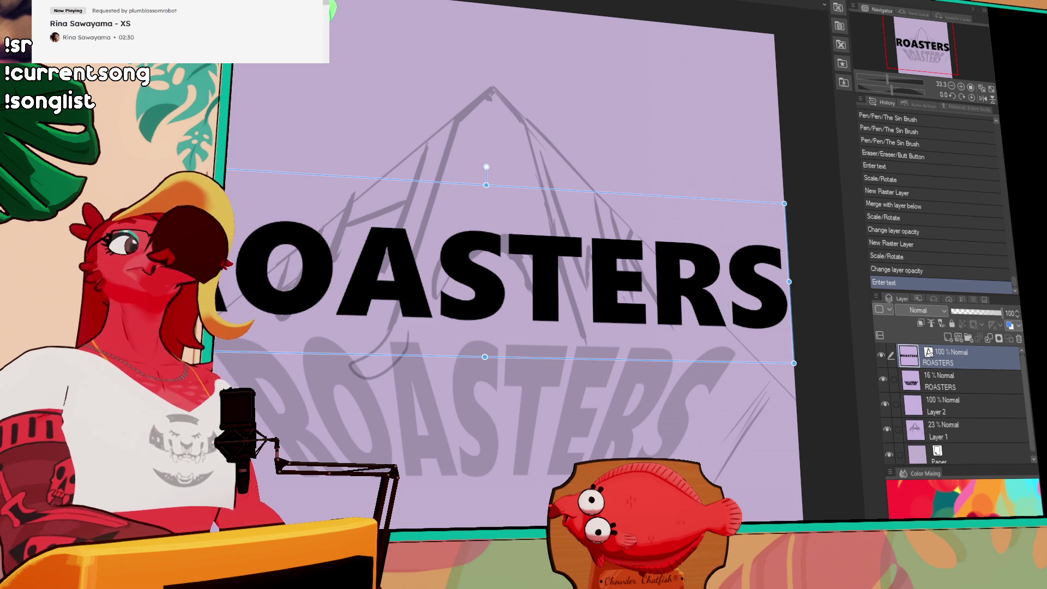
# Rasterize the ROASTERS text by merging it down onto a new empty raster layer.
pyautogui.hotkey('ctrl', 'e')
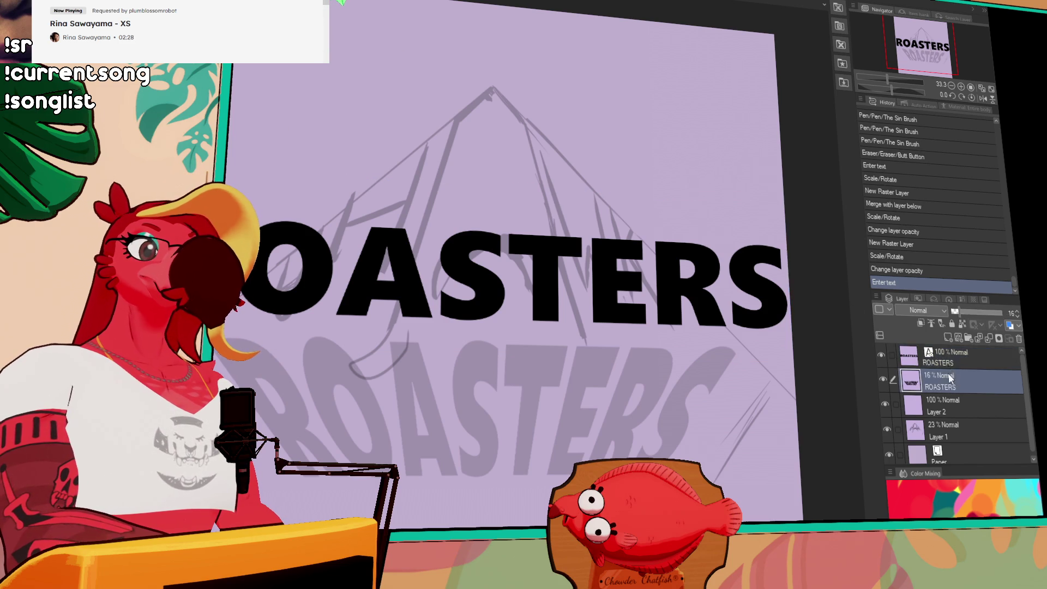
pyautogui.hotkey('ctrl', 'z')
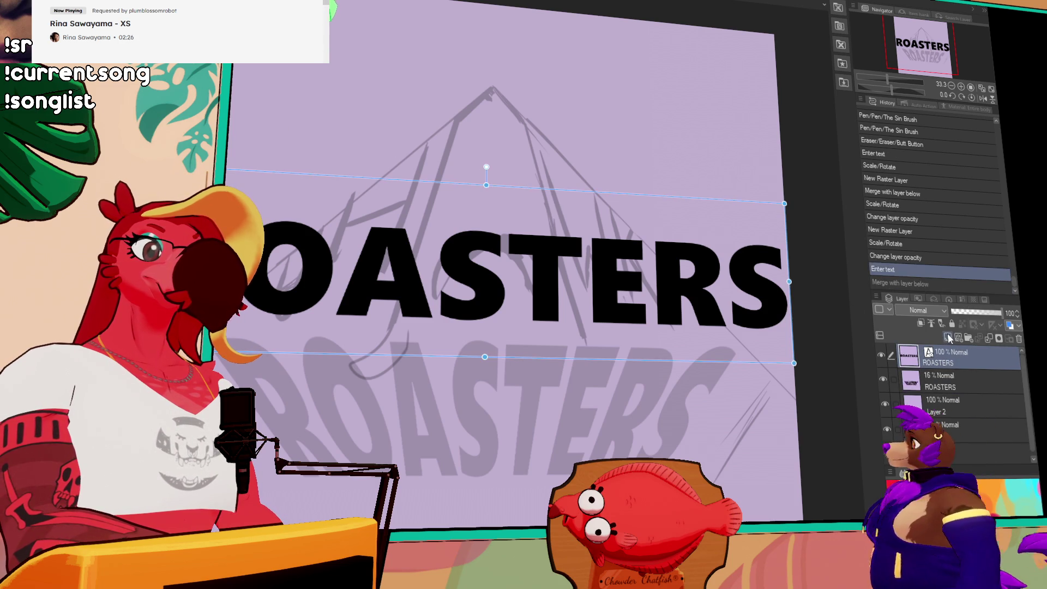
pyautogui.click(948, 338)
pyautogui.hotkey('ctrl', 'e')
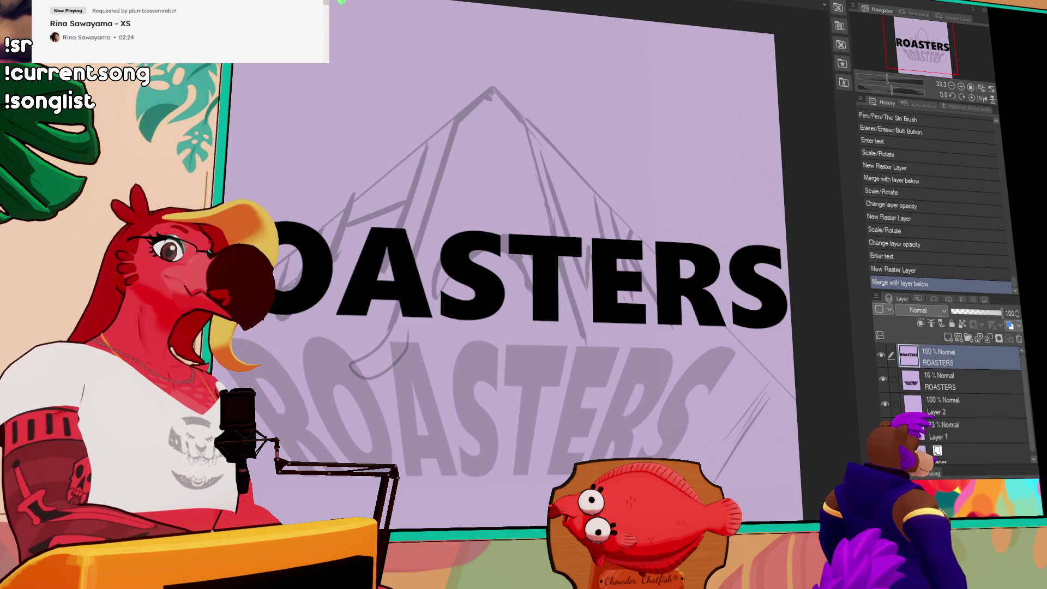
# Free-transform ROASTERS: move it below the peak, enlarge it, and pull its right side inward.
pyautogui.hotkey('ctrl', 'shift', 't')
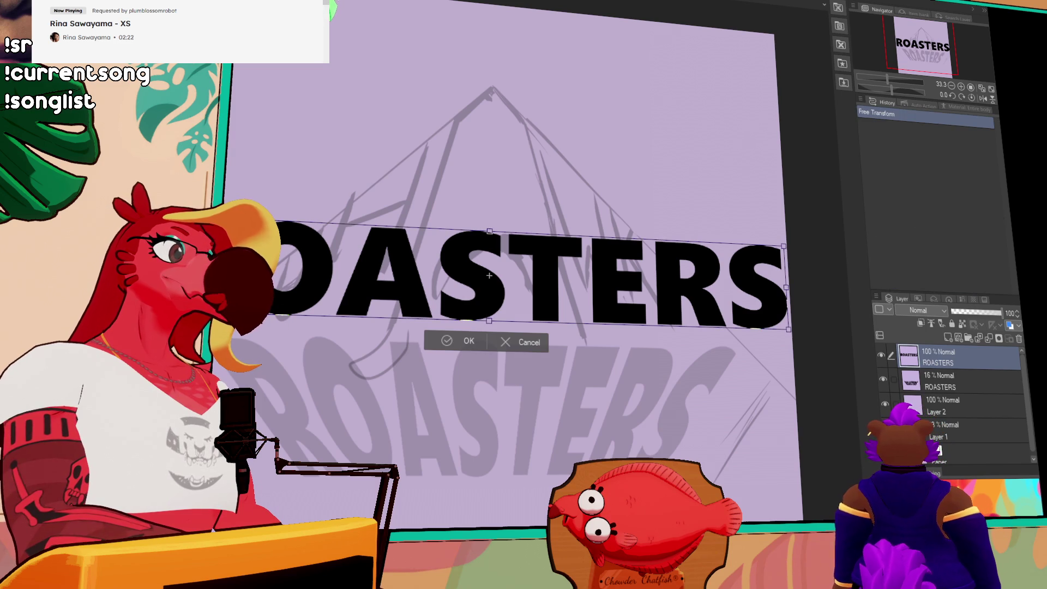
pyautogui.click(428, 297)
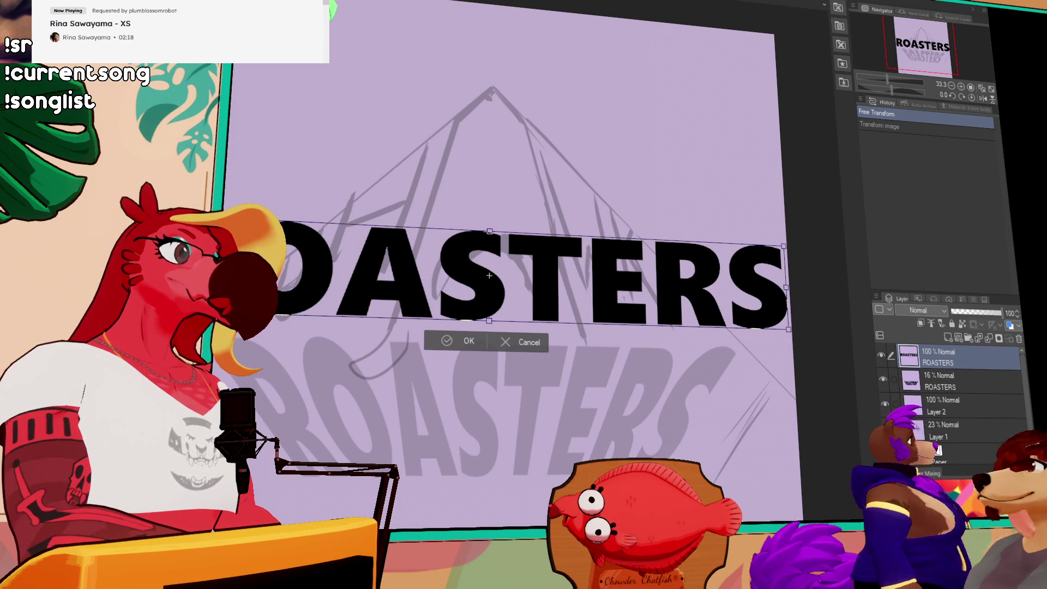
pyautogui.moveTo(208, 272)
pyautogui.mouseDown()
pyautogui.moveTo(240, 355)
pyautogui.moveTo(273, 381)
pyautogui.moveTo(265, 384)
pyautogui.mouseUp()
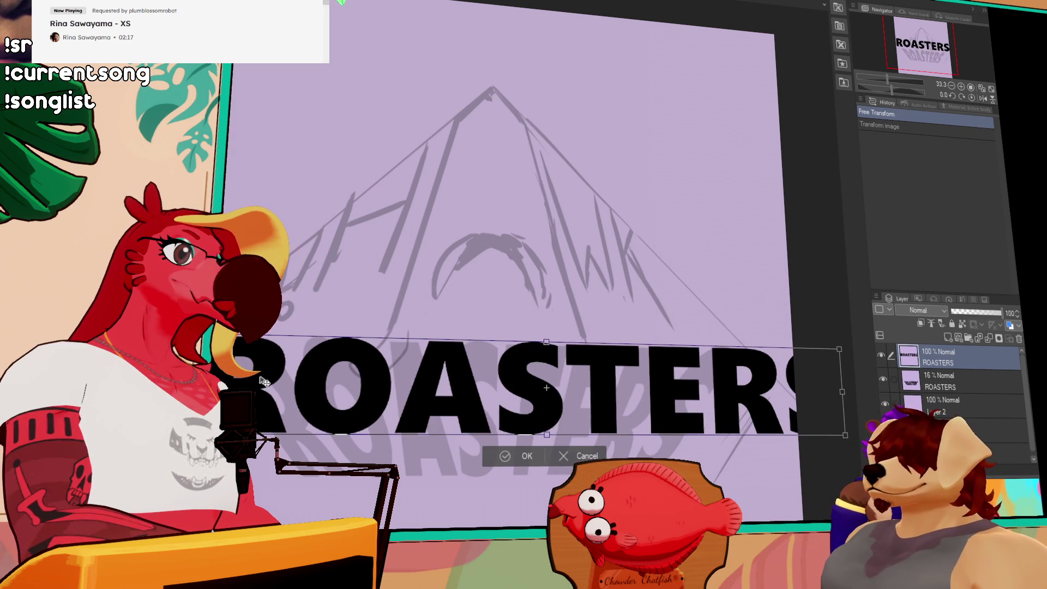
pyautogui.moveTo(836, 367)
pyautogui.mouseDown()
pyautogui.moveTo(652, 392)
pyautogui.moveTo(736, 350)
pyautogui.mouseUp()
pyautogui.moveTo(798, 442); pyautogui.dragTo(699, 437)
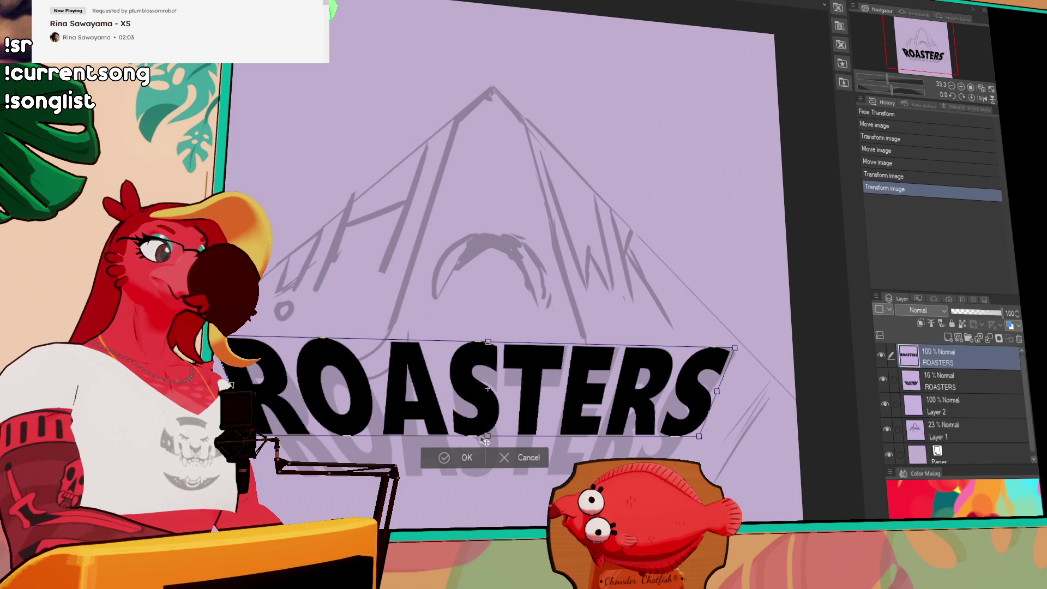
pyautogui.hotkey('ctrl', 'z')
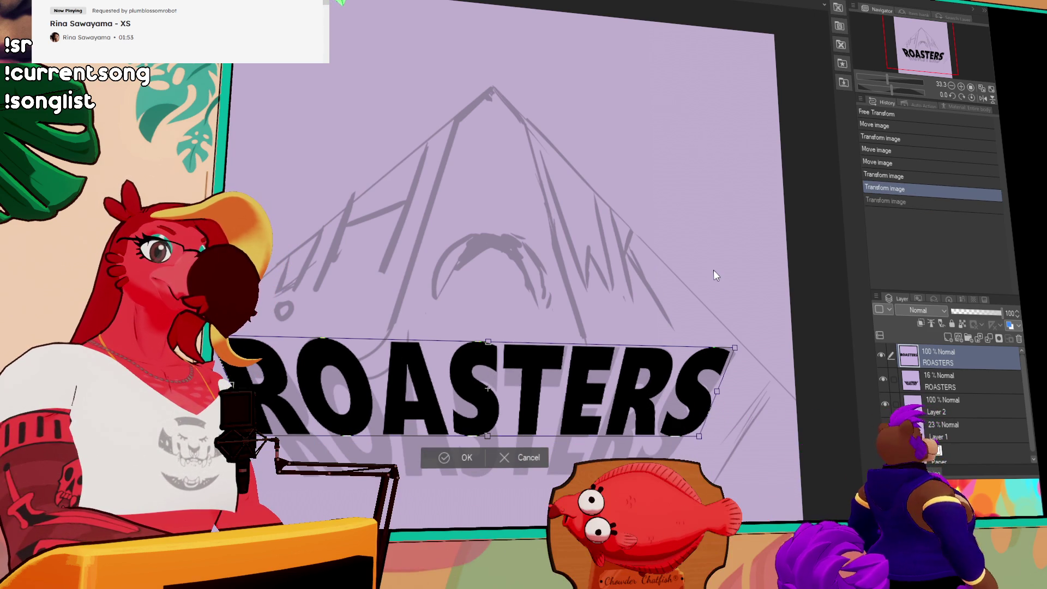
pyautogui.moveTo(699, 439); pyautogui.dragTo(752, 489)
pyautogui.moveTo(719, 432); pyautogui.dragTo(690, 459)
pyautogui.moveTo(494, 376); pyautogui.dragTo(495, 342)
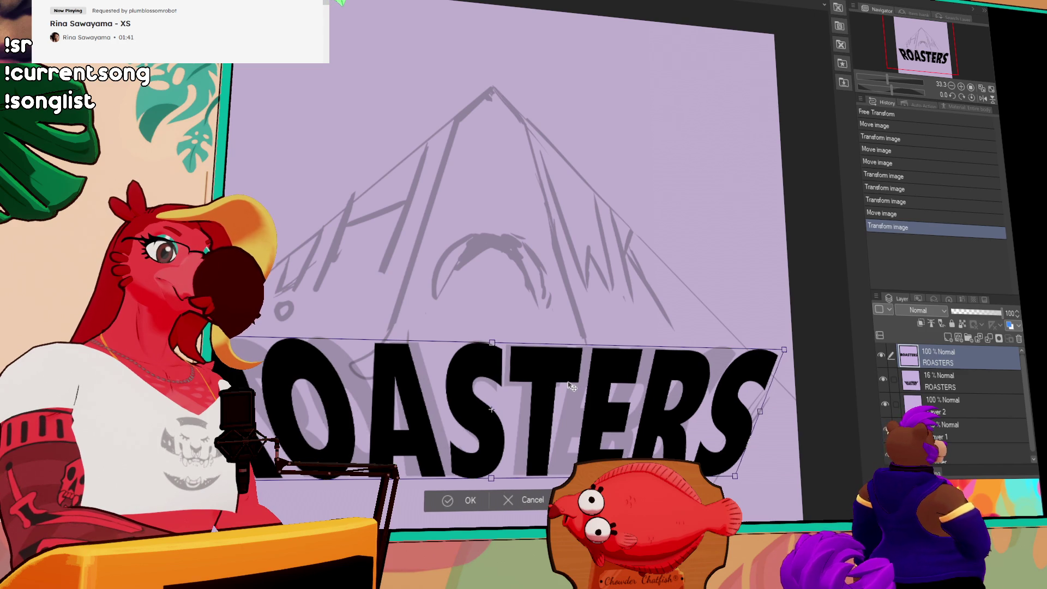
pyautogui.moveTo(572, 386); pyautogui.dragTo(570, 386)
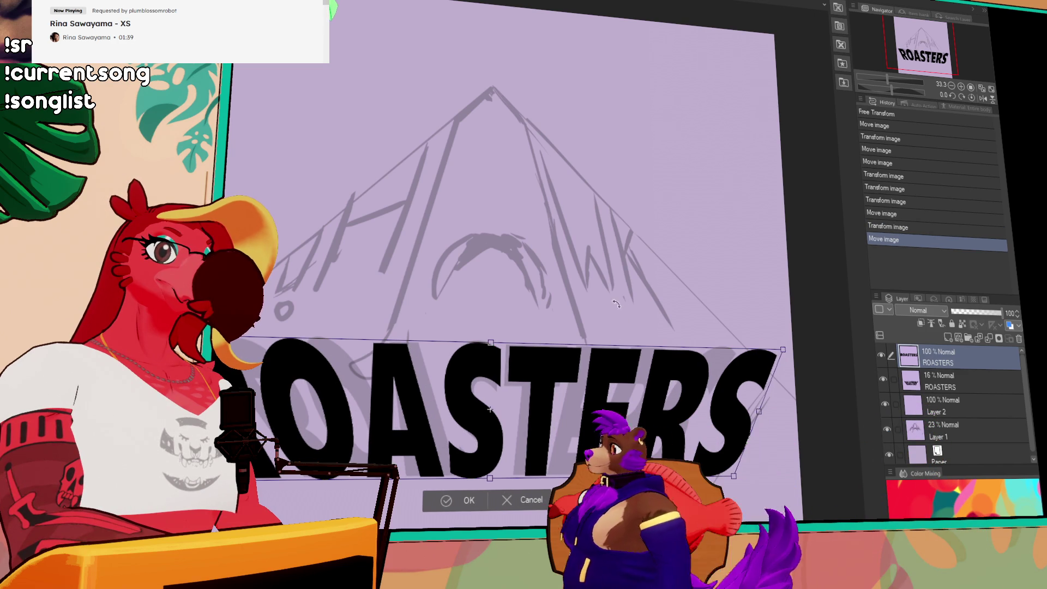
# Slant ROASTERS' right and lower edges, apply the warp, and nudge it into place with Move Layer.
pyautogui.moveTo(783, 350)
pyautogui.mouseDown()
pyautogui.moveTo(748, 352)
pyautogui.moveTo(718, 386)
pyautogui.moveTo(720, 373)
pyautogui.mouseUp()
pyautogui.moveTo(729, 476); pyautogui.dragTo(663, 470)
pyautogui.moveTo(275, 476); pyautogui.dragTo(289, 476)
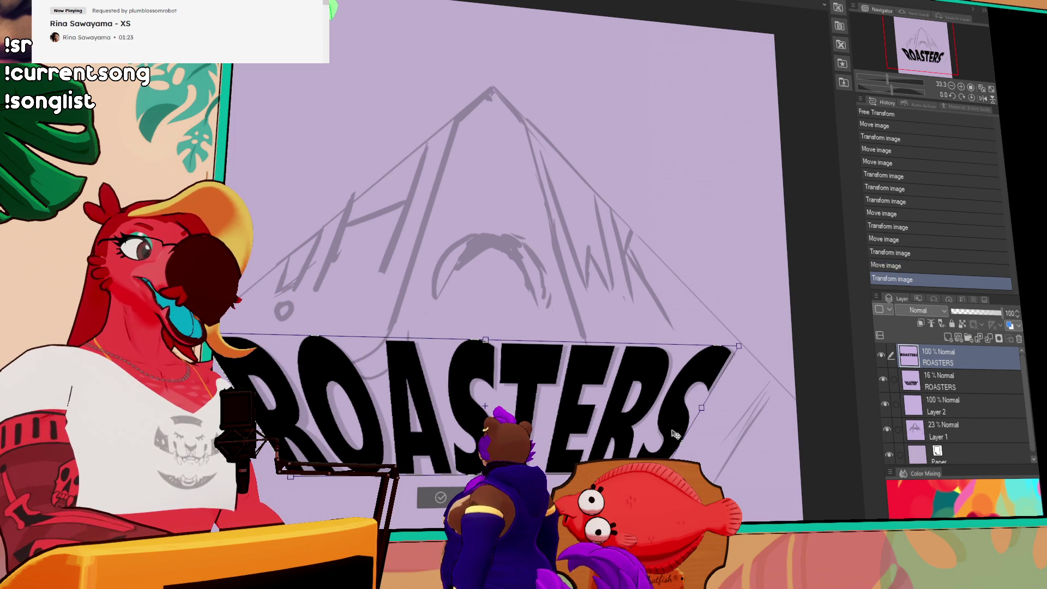
pyautogui.moveTo(675, 433); pyautogui.dragTo(677, 434)
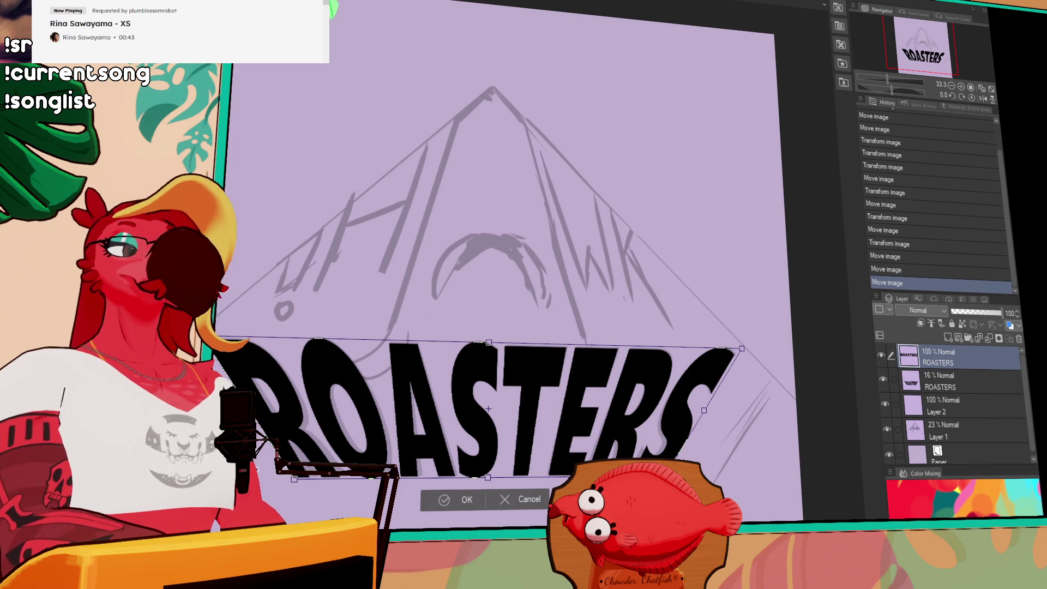
pyautogui.moveTo(292, 481); pyautogui.dragTo(298, 479)
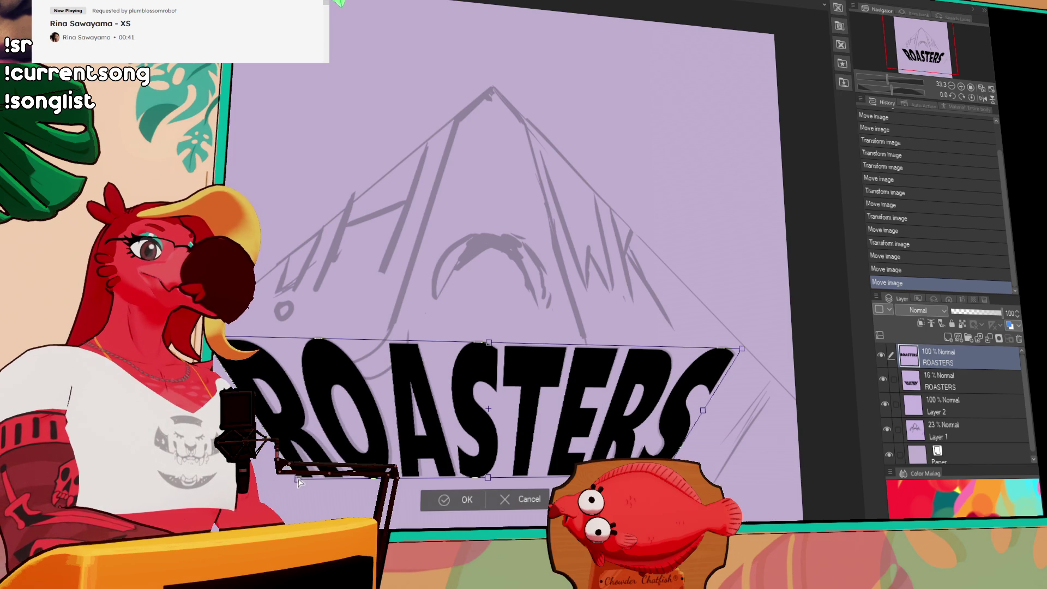
pyautogui.press('Return')
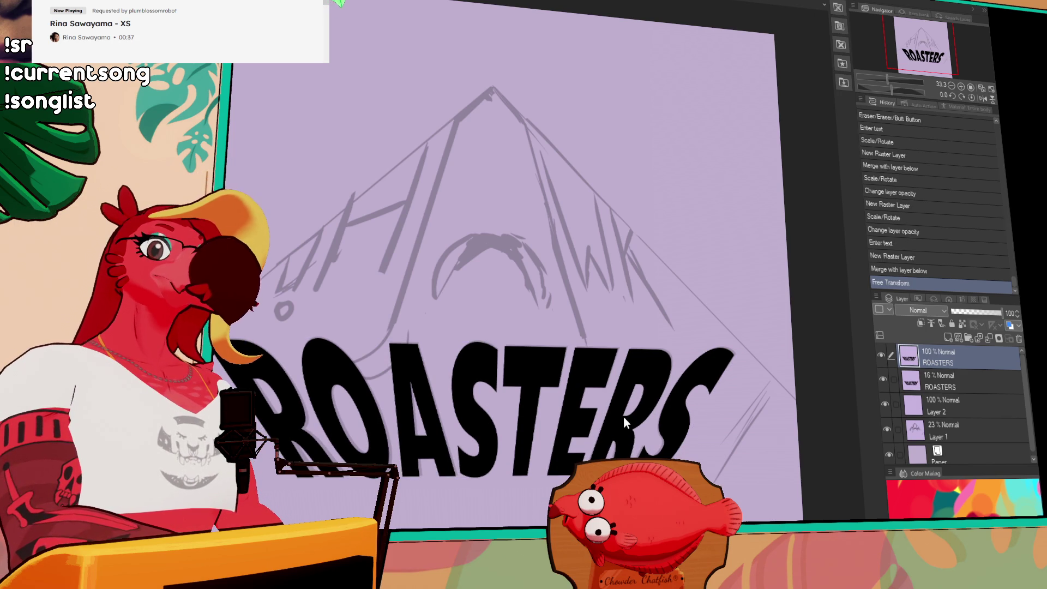
pyautogui.press('k')
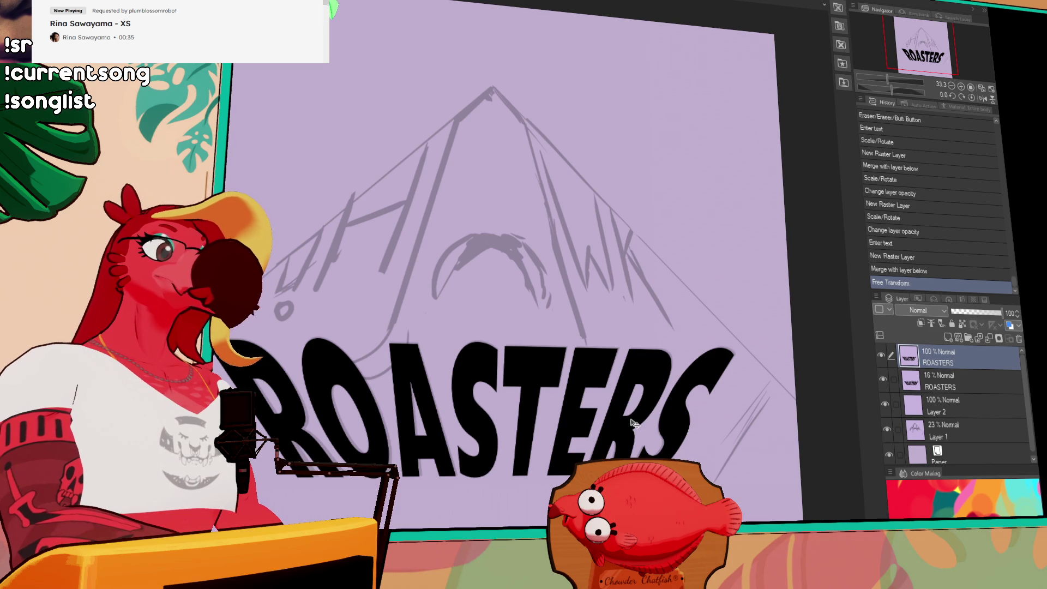
pyautogui.moveTo(629, 418); pyautogui.dragTo(630, 419)
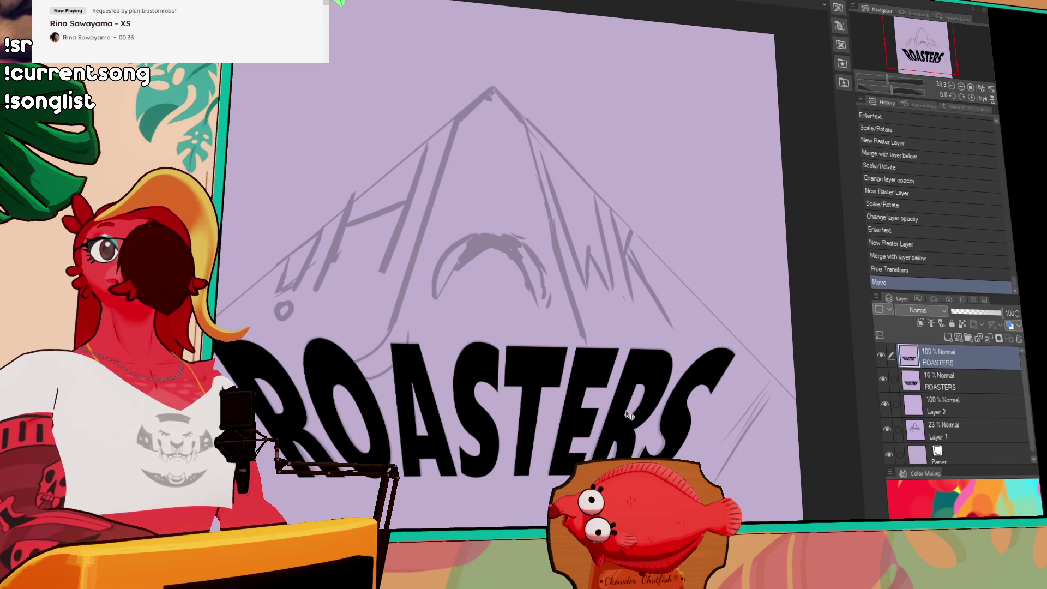
# Switch from the logo to the open full-colour comic page with the guitarist and monster.
pyautogui.scroll(1, 606, 363)
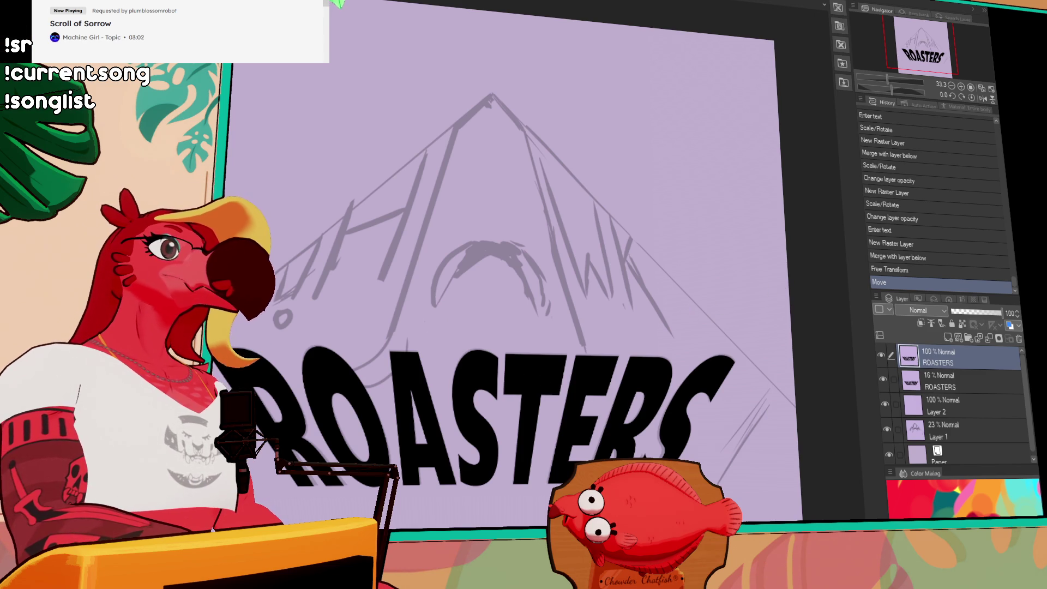
pyautogui.hotkey('ctrl', 'Tab')
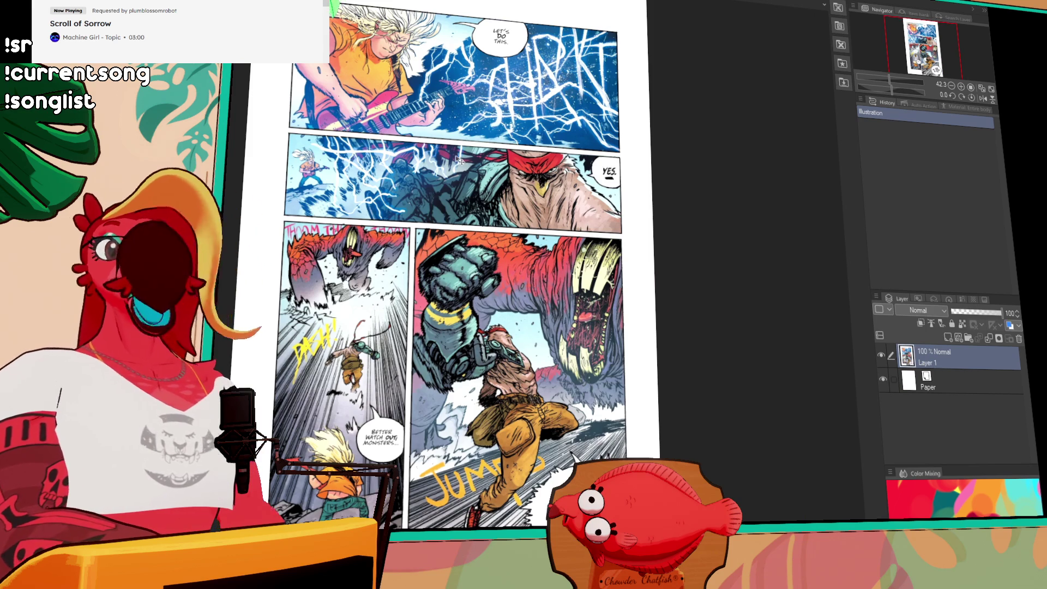
# Browse down to the lower comic panels and paste the headbanded fighter image as Layer 2.
pyautogui.scroll(2, 525, 174)
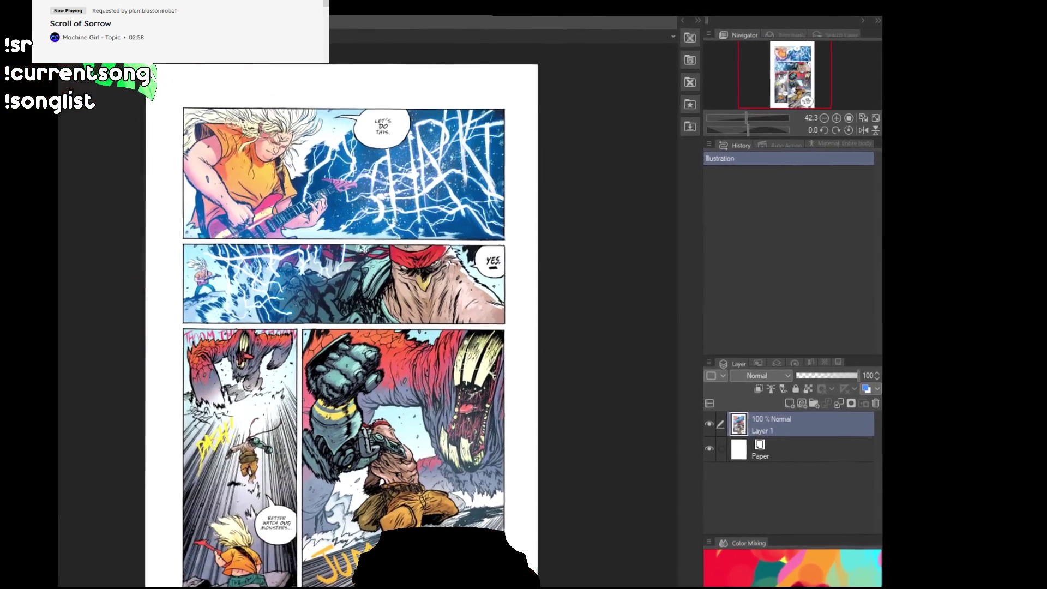
pyautogui.scroll(3, 377, 253)
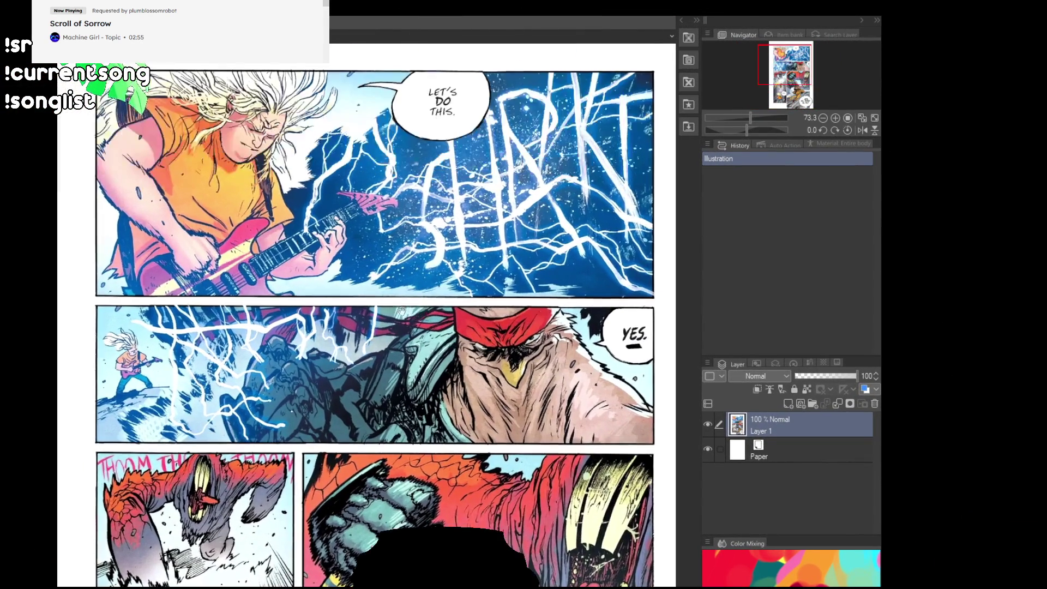
pyautogui.scroll(1, 400, 309)
pyautogui.moveTo(399, 309); pyautogui.dragTo(381, 385)
pyautogui.moveTo(515, 493)
pyautogui.mouseDown()
pyautogui.moveTo(487, 489)
pyautogui.moveTo(495, 297)
pyautogui.mouseUp()
pyautogui.moveTo(491, 381); pyautogui.dragTo(485, 230)
pyautogui.moveTo(471, 530); pyautogui.dragTo(469, 411)
pyautogui.moveTo(479, 488)
pyautogui.mouseDown()
pyautogui.moveTo(454, 433)
pyautogui.moveTo(456, 443)
pyautogui.mouseUp()
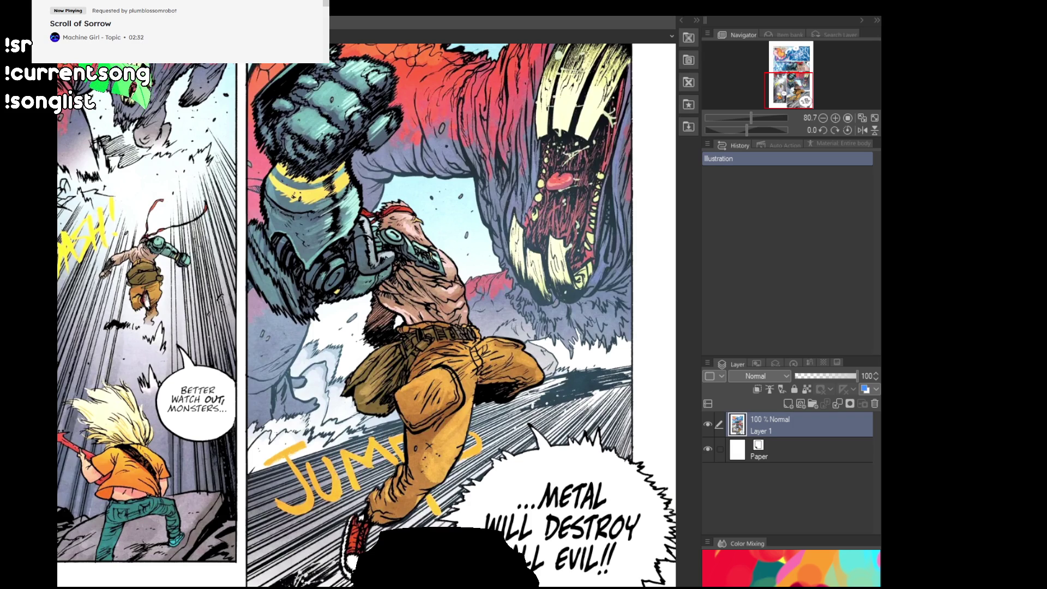
pyautogui.hotkey('ctrl', 'v')
pyautogui.scroll(10, 381, 219)
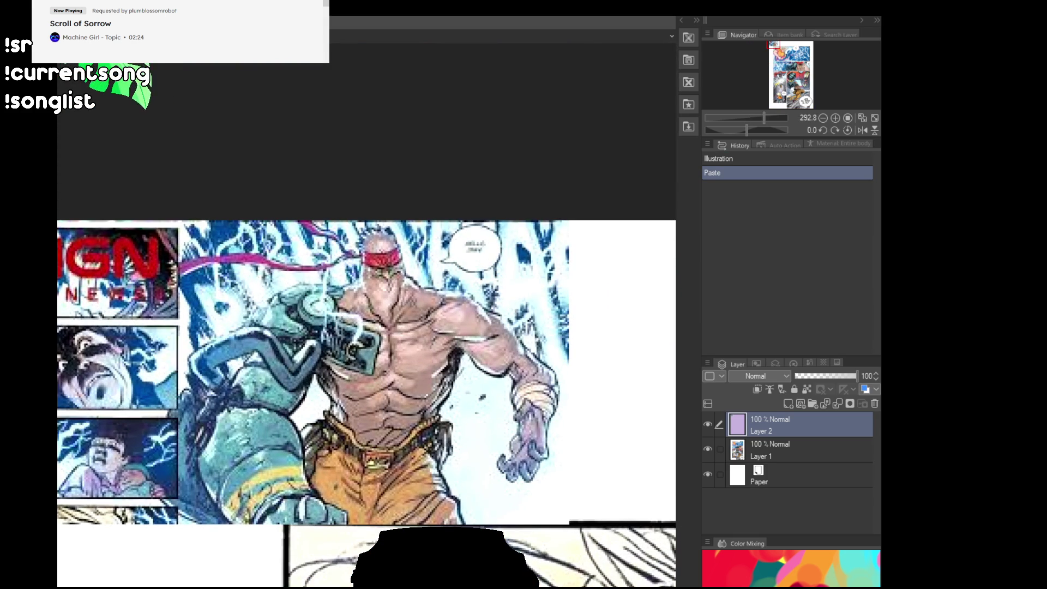
# Paste the car panel as Layer 3 and look it over.
pyautogui.scroll(-3, 474, 198)
pyautogui.hotkey('ctrl', 'v')
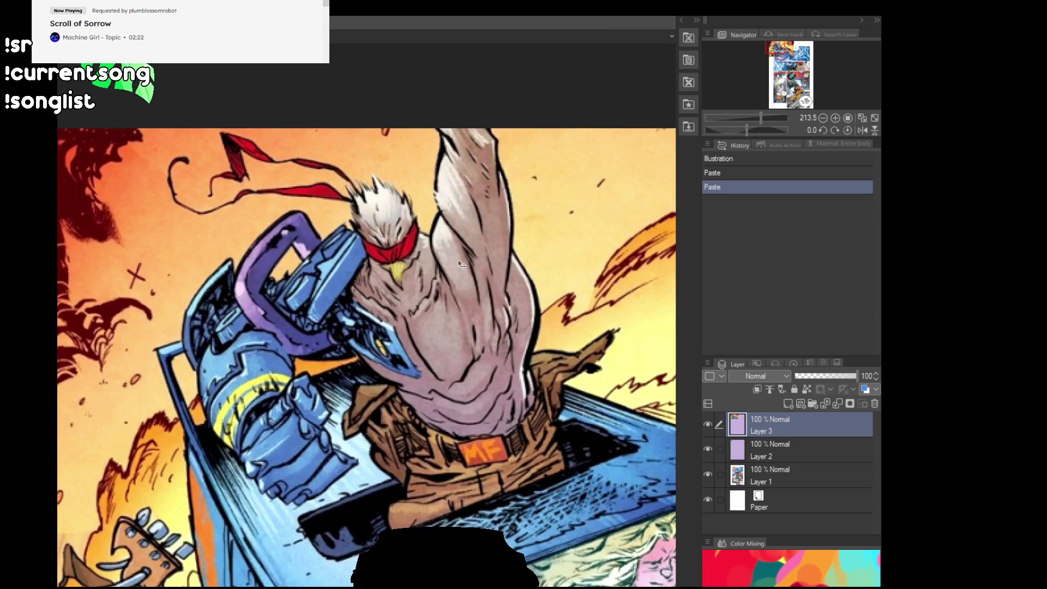
pyautogui.scroll(-3, 461, 265)
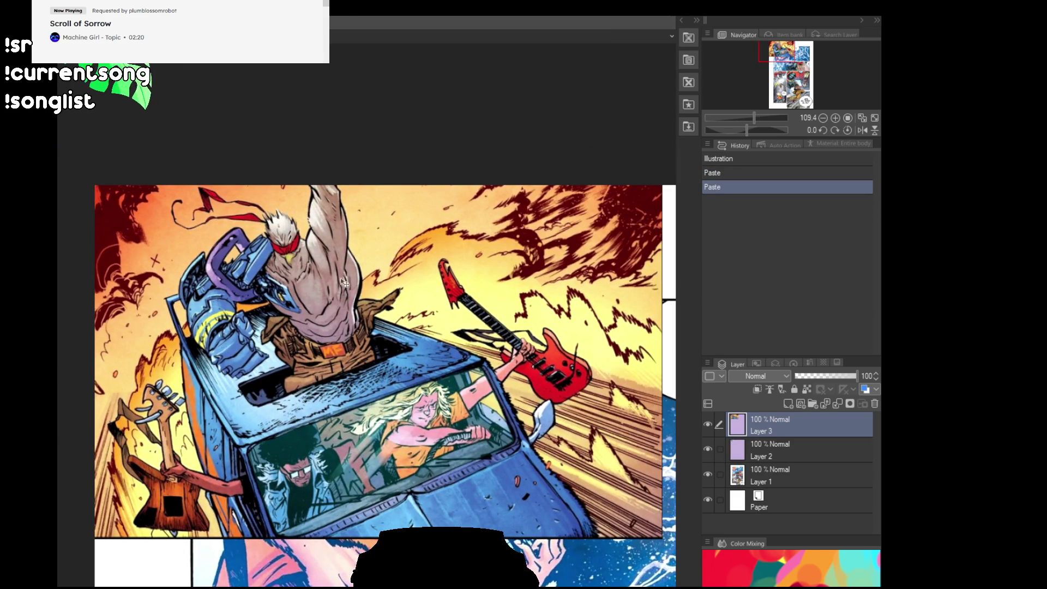
pyautogui.scroll(2, 402, 319)
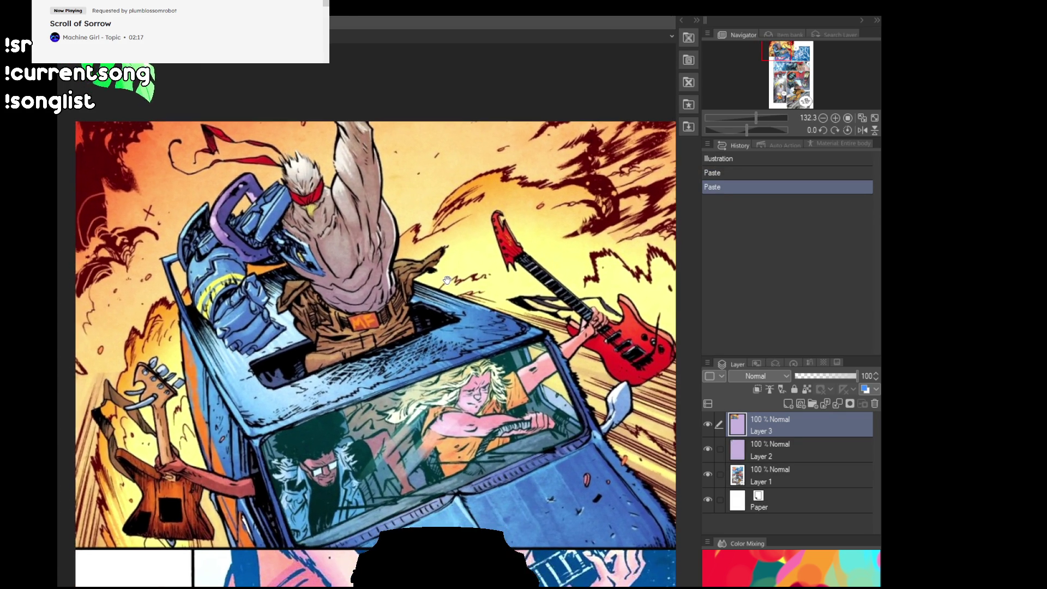
pyautogui.moveTo(447, 279); pyautogui.dragTo(414, 282)
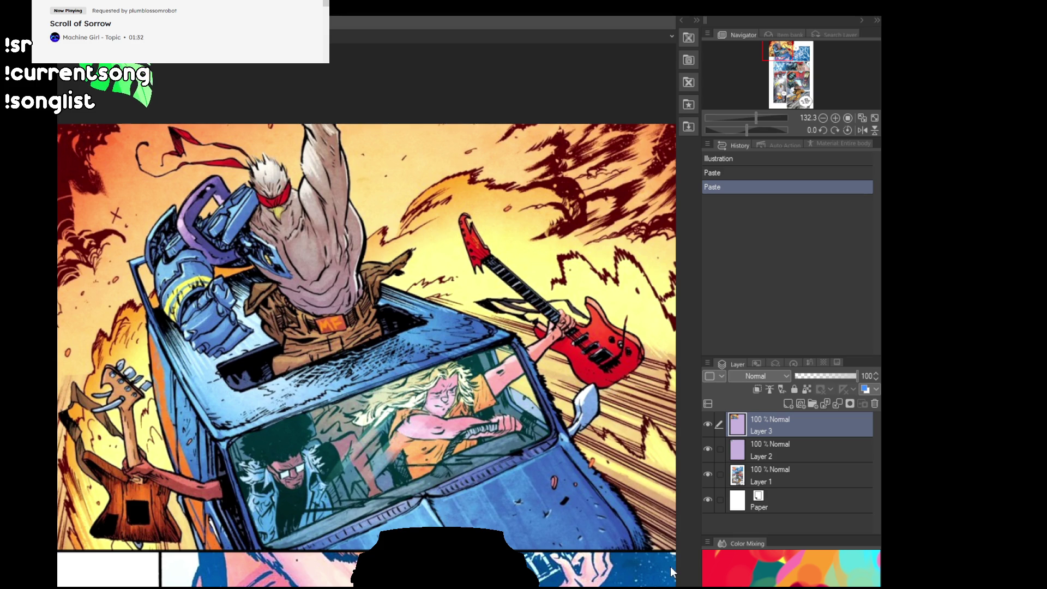
# Paste another comic page as Layer 4, browse it, then return to the ROASTERS logo canvas.
pyautogui.hotkey('ctrl', 'v')
pyautogui.moveTo(433, 297); pyautogui.dragTo(420, 326)
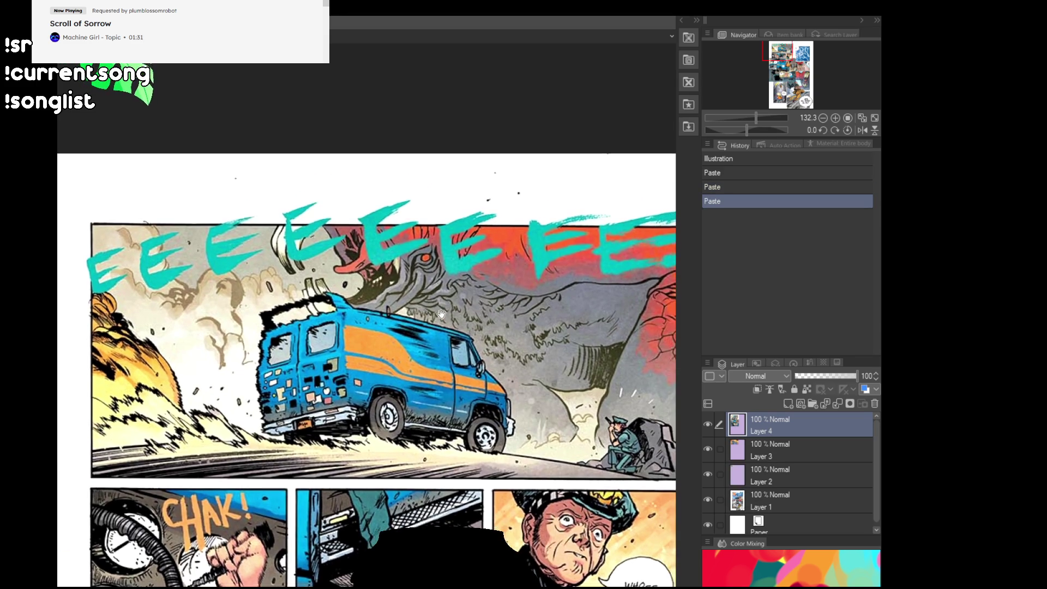
pyautogui.scroll(-10, 420, 326)
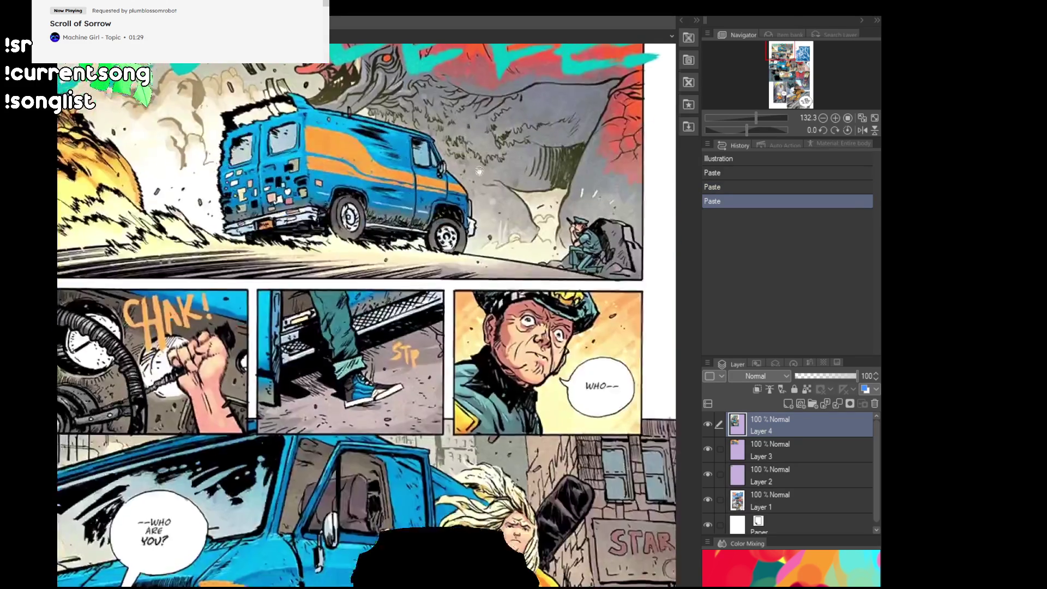
pyautogui.scroll(-6, 471, 323)
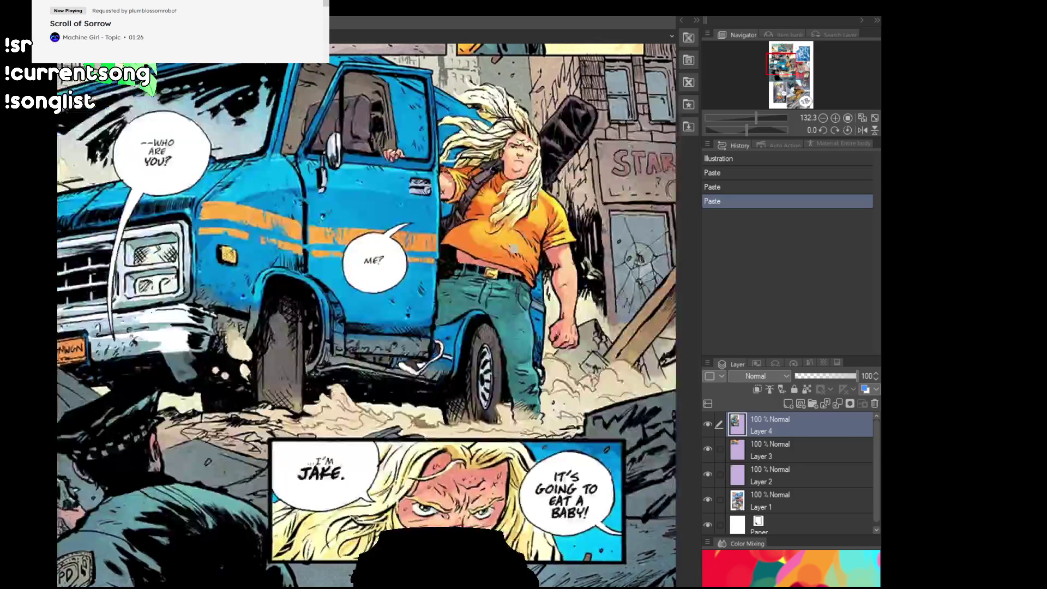
pyautogui.moveTo(506, 347)
pyautogui.mouseDown()
pyautogui.moveTo(492, 292)
pyautogui.moveTo(472, 278)
pyautogui.mouseUp()
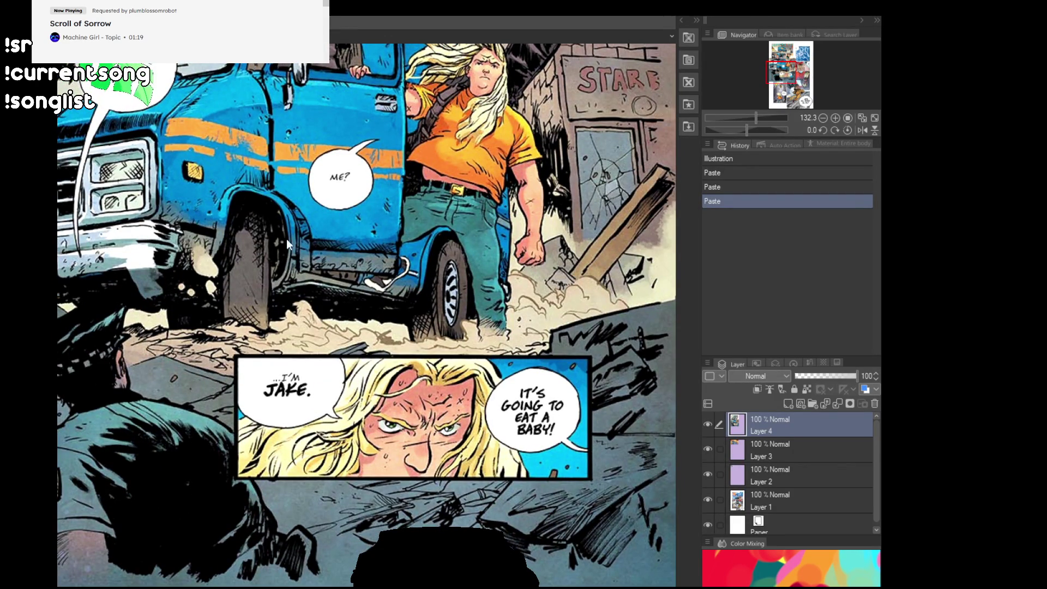
pyautogui.hotkey('ctrl', 'Tab')
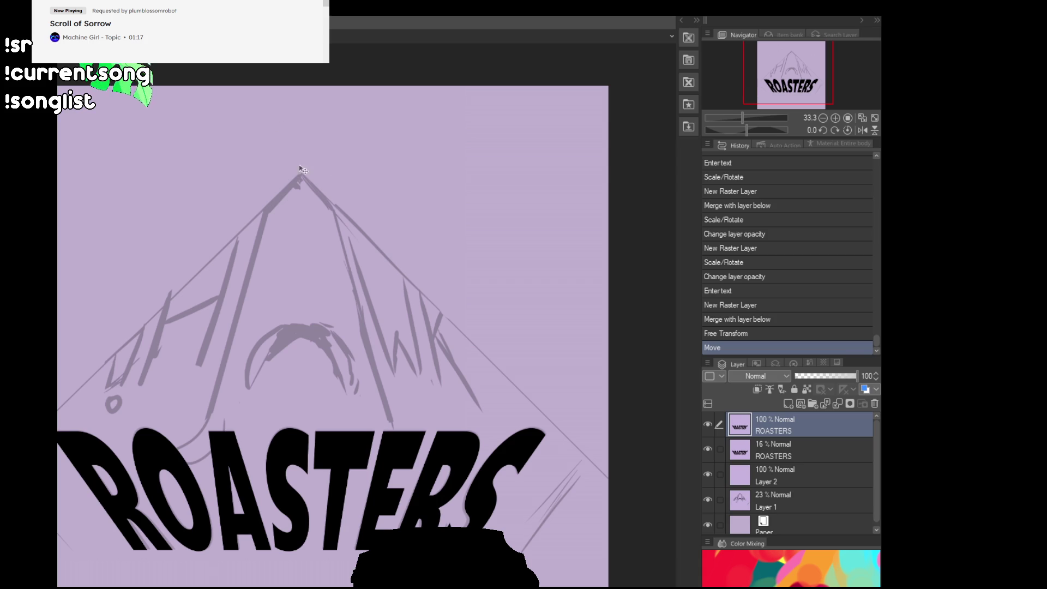
# Select the faint UHAWK sketch layer and add a new vector layer directly above it.
pyautogui.scroll(1, 409, 253)
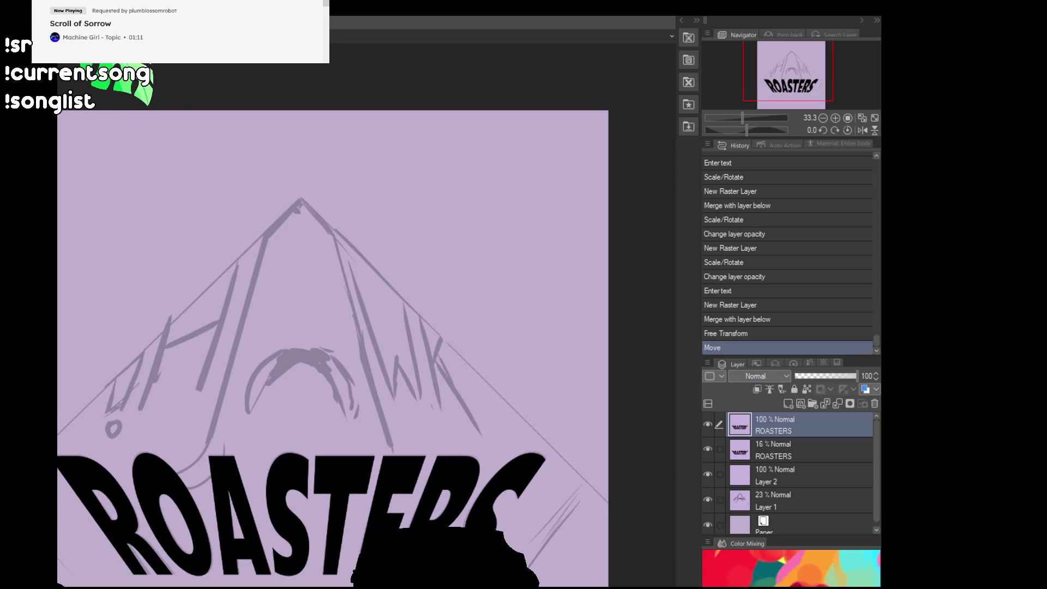
pyautogui.click(774, 497)
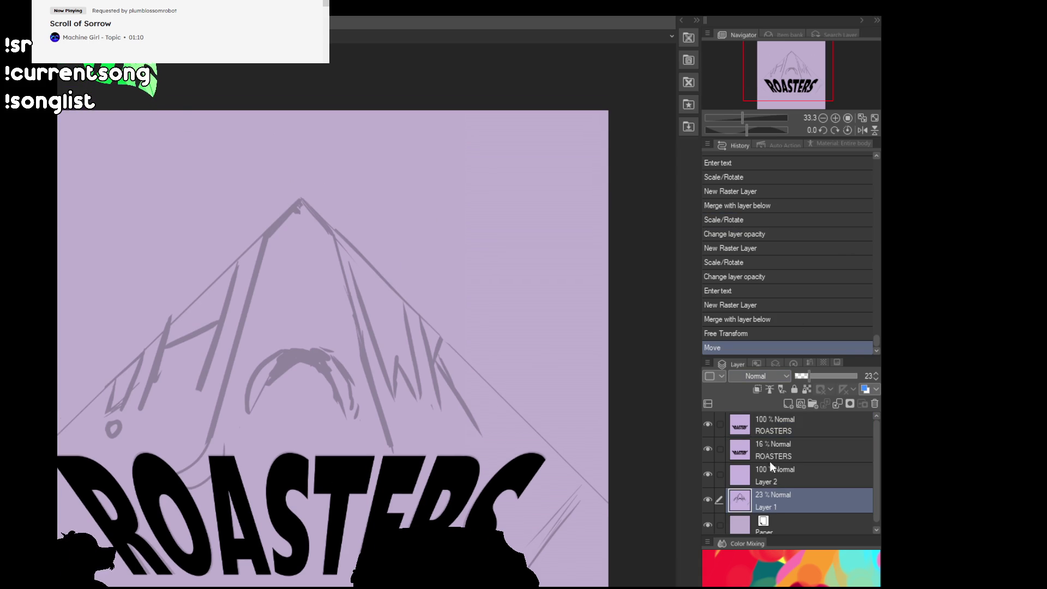
pyautogui.click(787, 404)
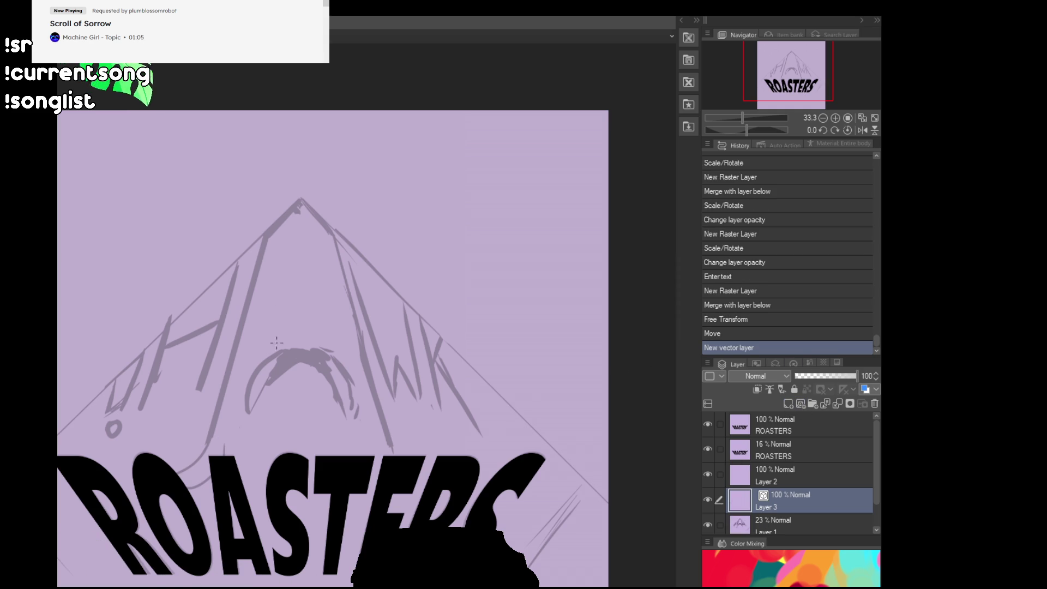
# Centre the logo and try a few short test strokes on the vector layer, undoing each.
pyautogui.moveTo(417, 339); pyautogui.dragTo(512, 330)
pyautogui.moveTo(191, 431)
pyautogui.mouseDown()
pyautogui.moveTo(332, 344)
pyautogui.moveTo(332, 281)
pyautogui.mouseUp()
pyautogui.hotkey('ctrl', 'z')
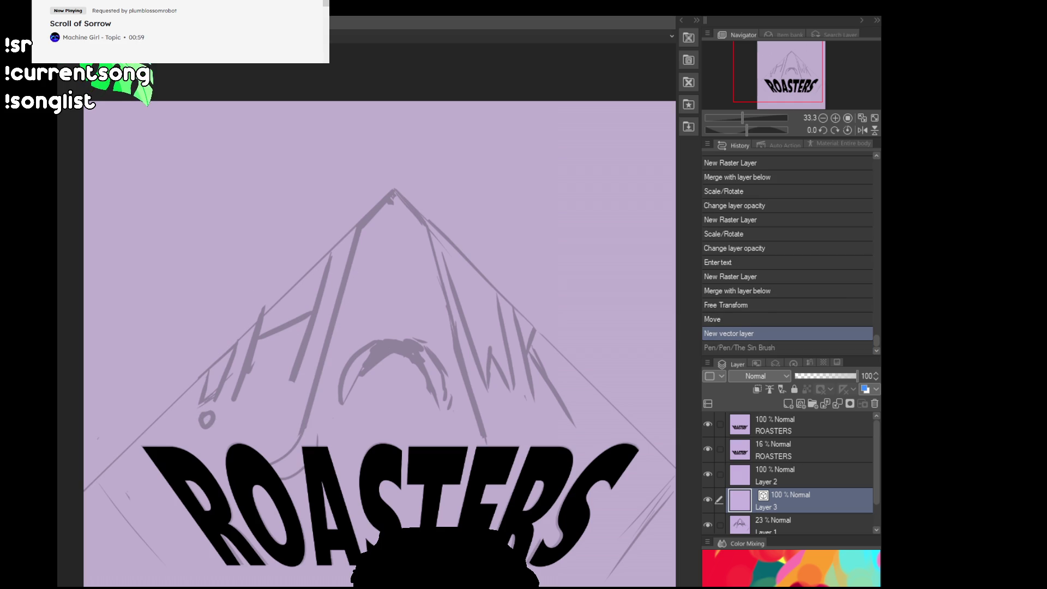
pyautogui.moveTo(298, 446); pyautogui.dragTo(314, 392)
pyautogui.hotkey('ctrl', 'z')
pyautogui.moveTo(299, 452); pyautogui.dragTo(313, 391)
pyautogui.hotkey('ctrl', 'z')
# Draw trial straight lines up the left and right sides of the peak.
pyautogui.moveTo(301, 436)
pyautogui.mouseDown()
pyautogui.moveTo(300, 226)
pyautogui.moveTo(361, 222)
pyautogui.moveTo(370, 185)
pyautogui.mouseUp()
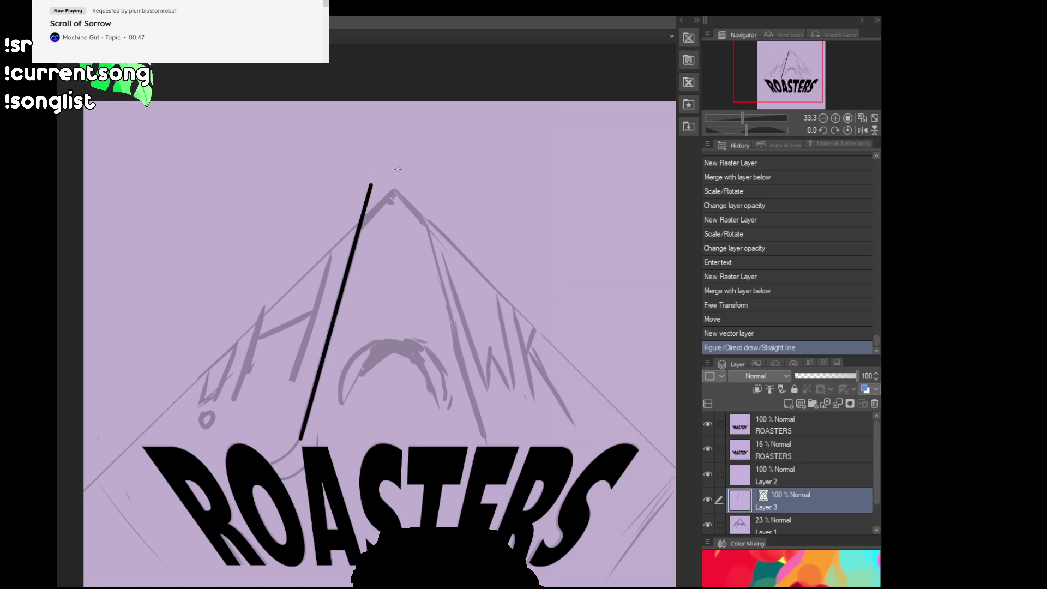
pyautogui.moveTo(485, 438); pyautogui.dragTo(419, 177)
pyautogui.moveTo(414, 170); pyautogui.dragTo(417, 177)
pyautogui.click(433, 245)
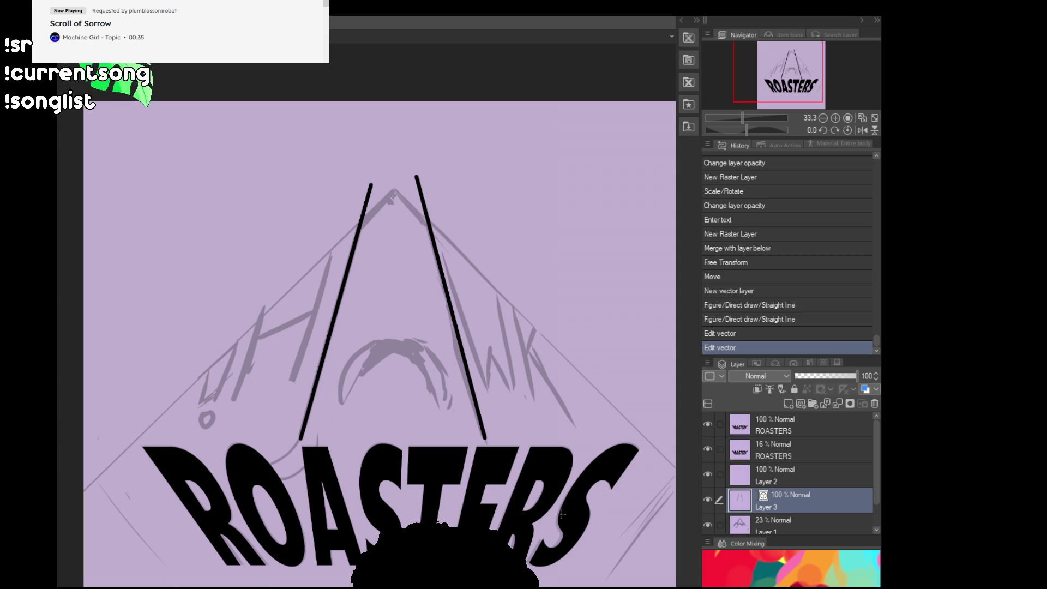
pyautogui.moveTo(448, 227); pyautogui.dragTo(474, 227)
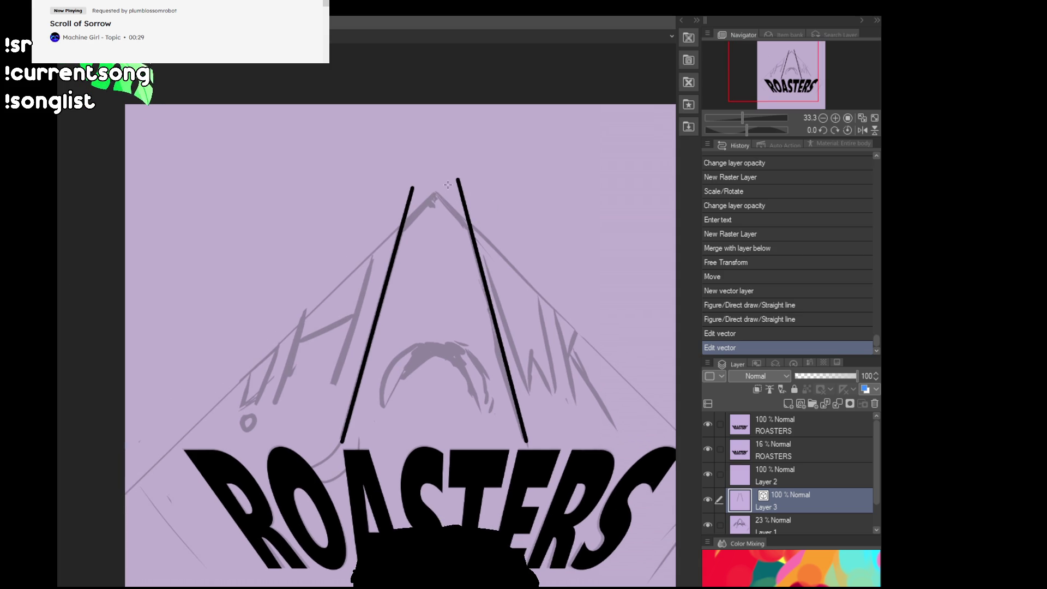
pyautogui.moveTo(473, 164); pyautogui.dragTo(109, 503)
pyautogui.hotkey('ctrl', 'z')
# Delete both trial lines with the Object tool and place a vertical symmetry ruler through the peak.
pyautogui.press('o')
pyautogui.click(483, 275)
pyautogui.press('Delete')
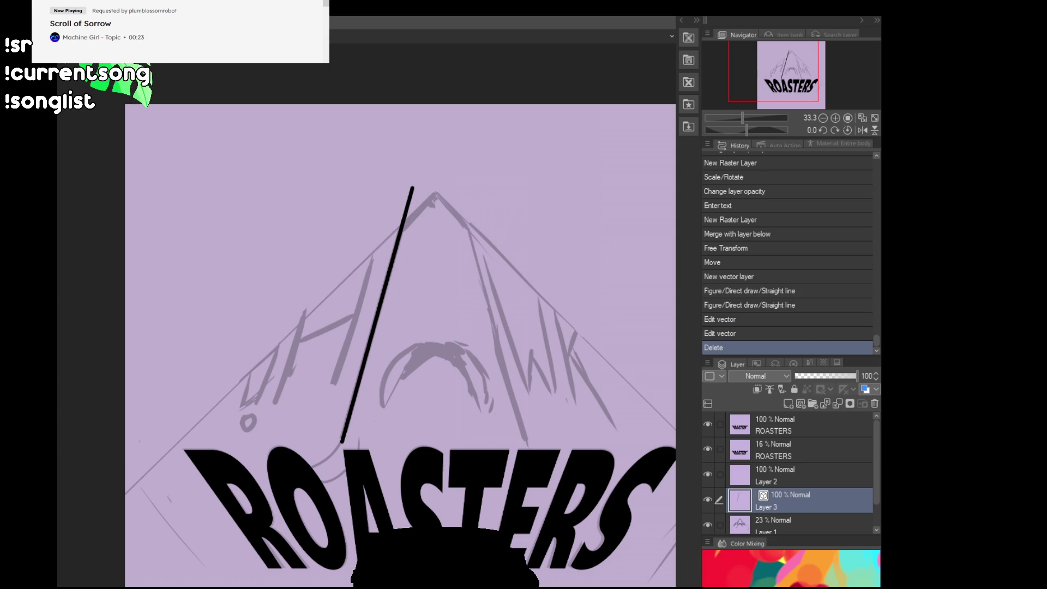
pyautogui.click(476, 354)
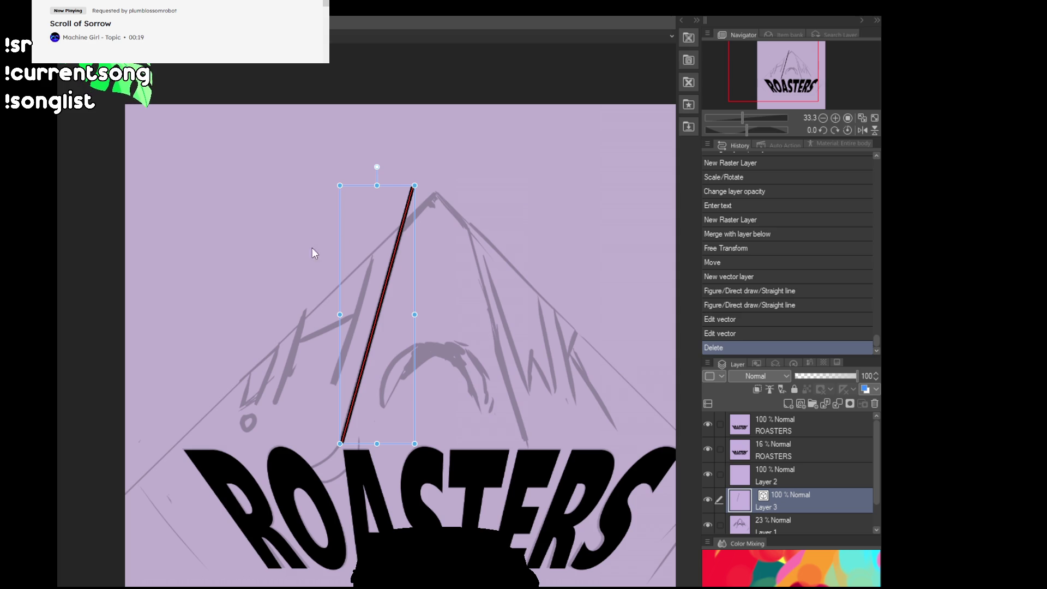
pyautogui.press('Delete')
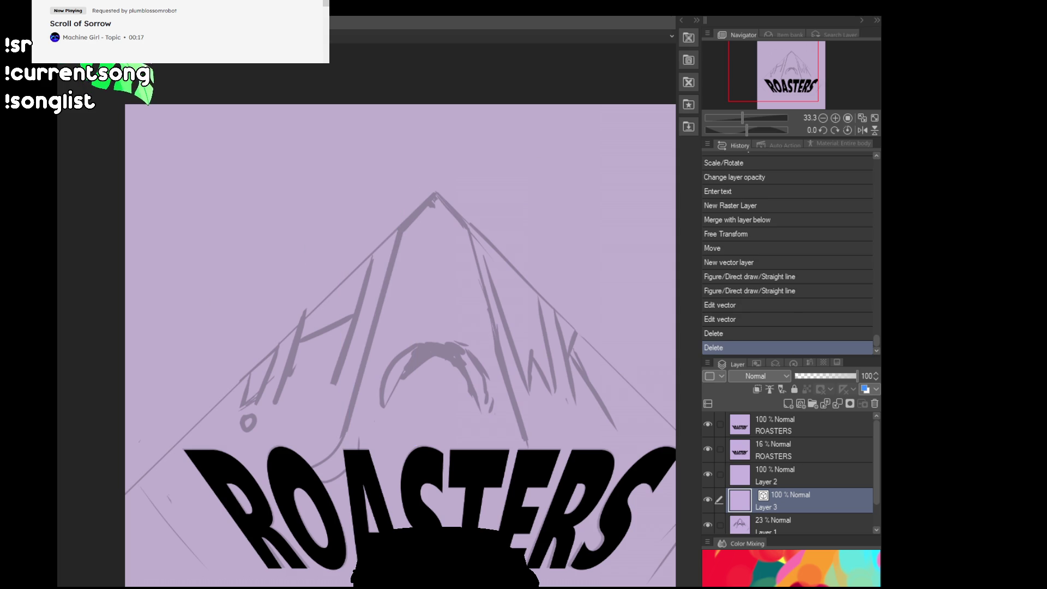
pyautogui.moveTo(436, 242); pyautogui.dragTo(436, 246)
pyautogui.moveTo(566, 417); pyautogui.dragTo(530, 371)
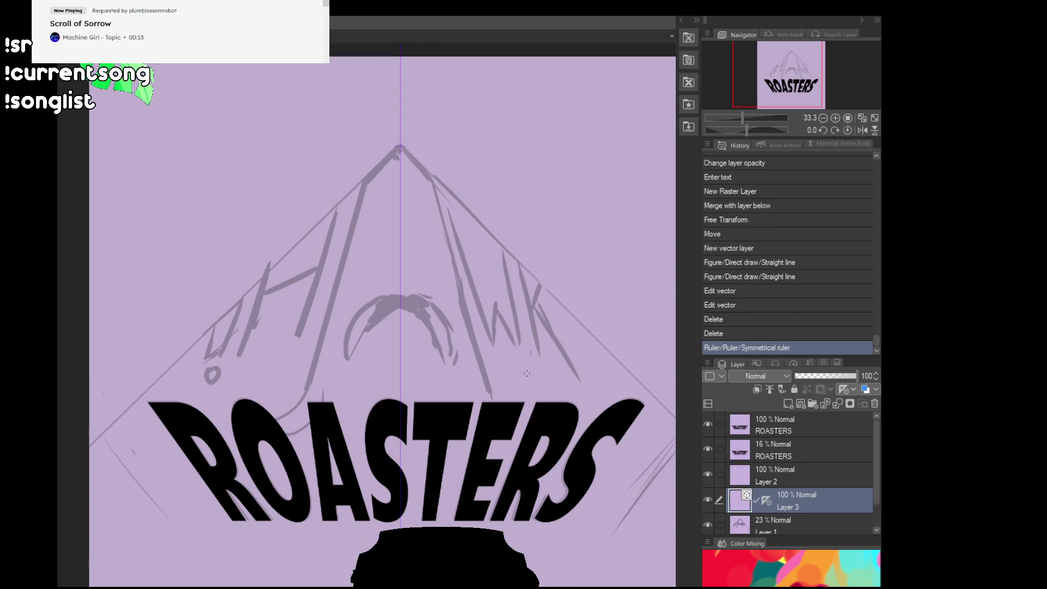
# Check the symmetry ruler, flipping the canvas view horizontally and back to inspect the peak.
pyautogui.hotkey('ctrl', 'z')
pyautogui.hotkey('ctrl', 'y')
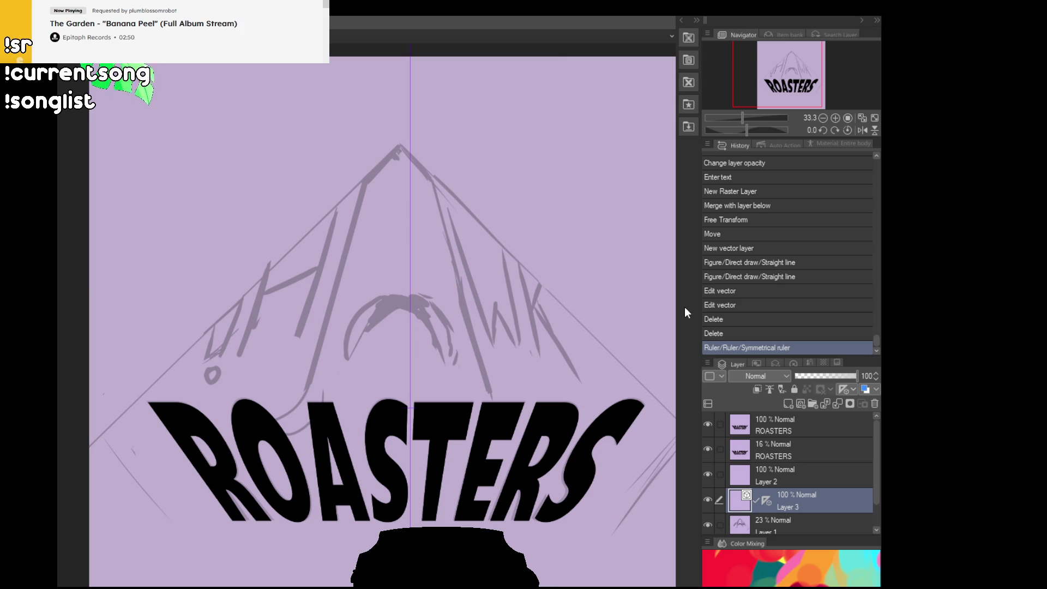
pyautogui.click(859, 130)
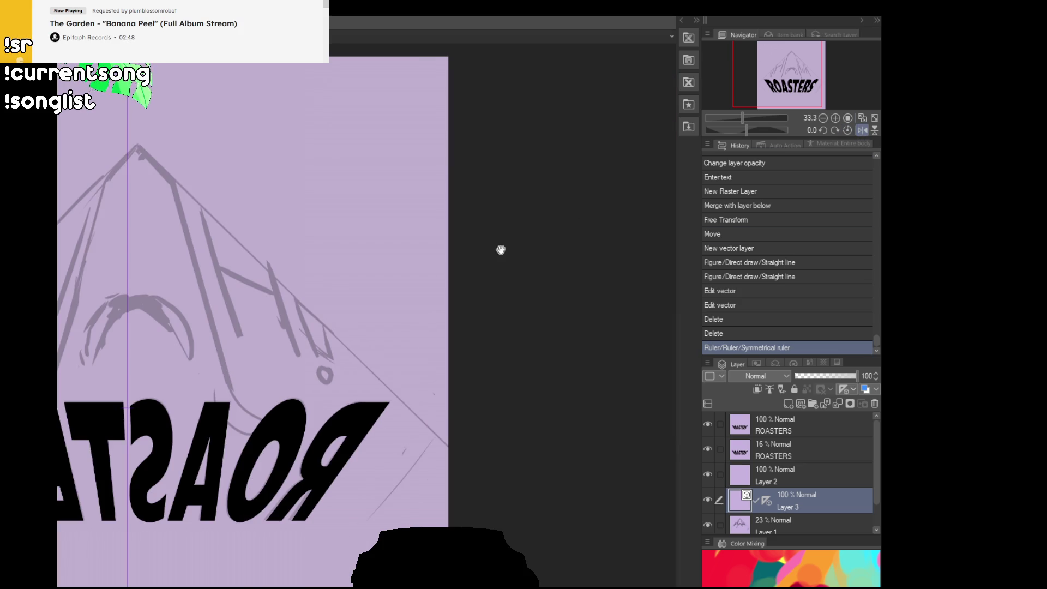
pyautogui.moveTo(497, 247); pyautogui.dragTo(643, 222)
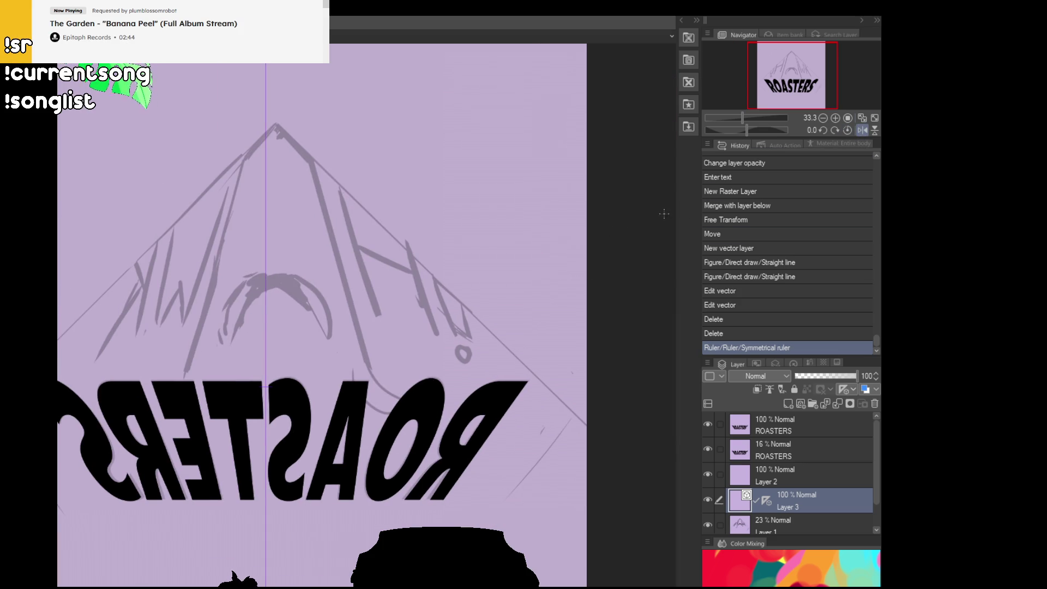
pyautogui.click(861, 131)
pyautogui.moveTo(498, 269); pyautogui.dragTo(592, 252)
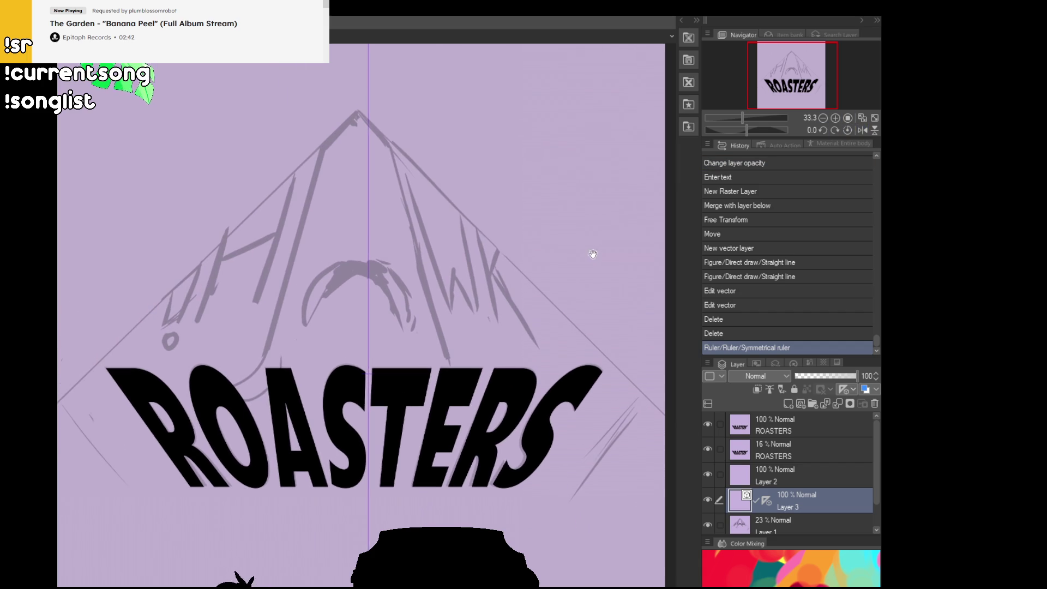
# Draw a mirrored pair of straight black lines rising toward the peak's apex.
pyautogui.hotkey('ctrl', 'z')
pyautogui.hotkey('ctrl', 'y')
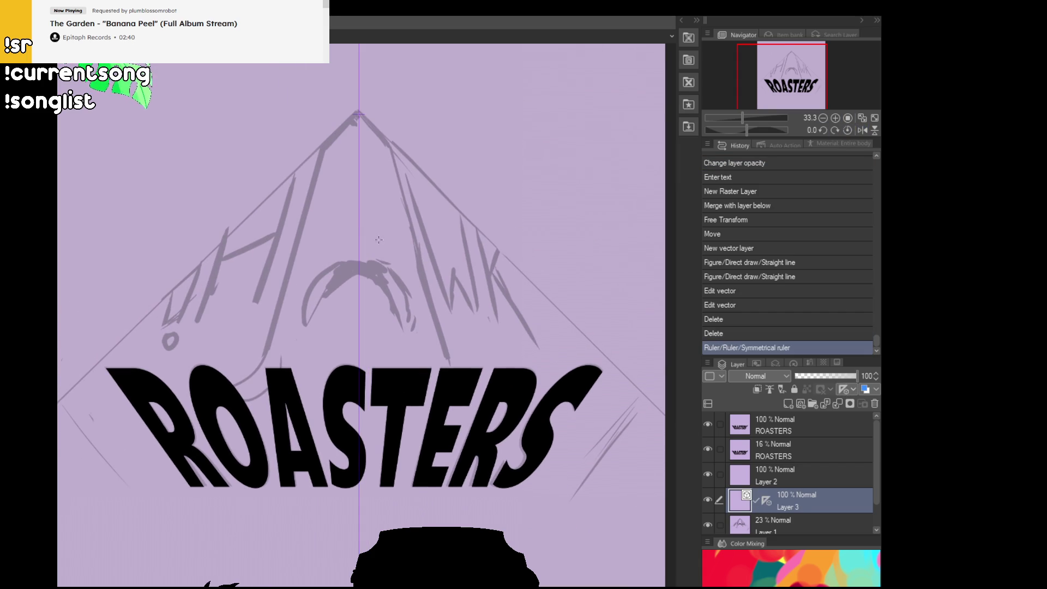
pyautogui.hotkey('ctrl', 'z')
pyautogui.hotkey('ctrl', 'y')
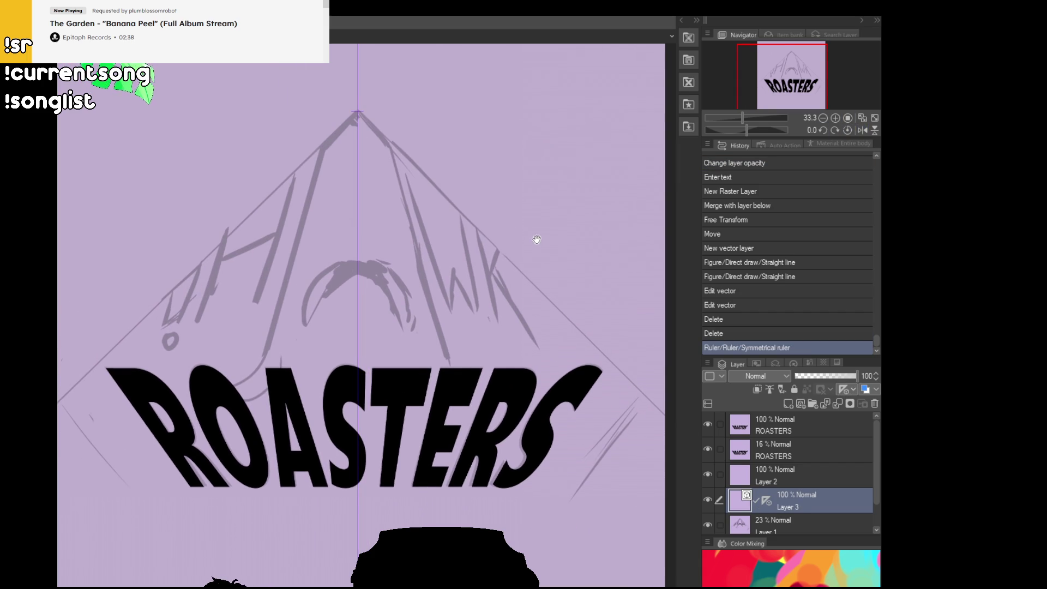
pyautogui.moveTo(537, 238); pyautogui.dragTo(534, 249)
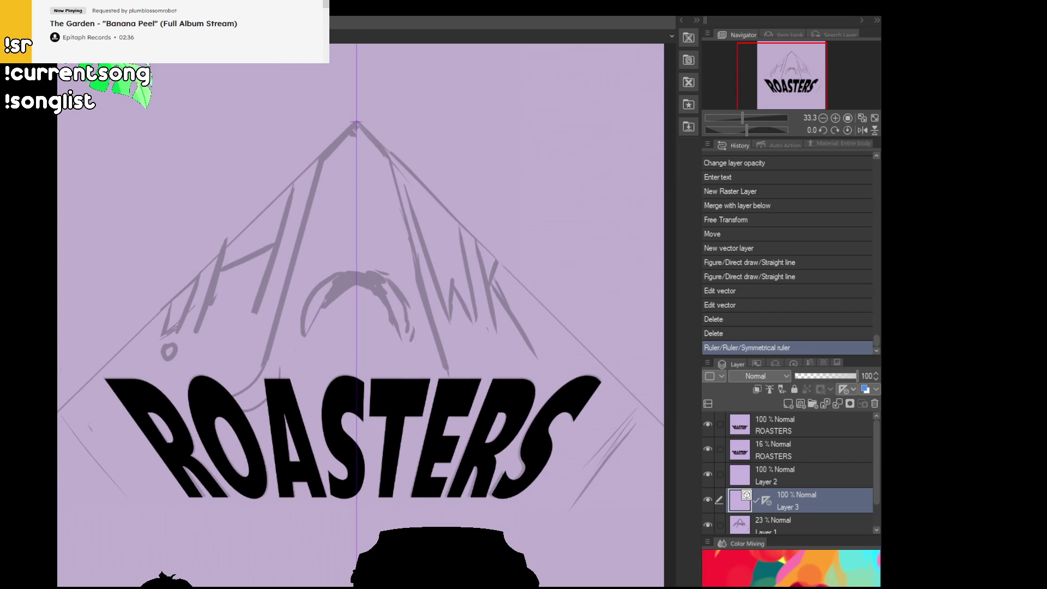
pyautogui.moveTo(264, 369); pyautogui.dragTo(347, 72)
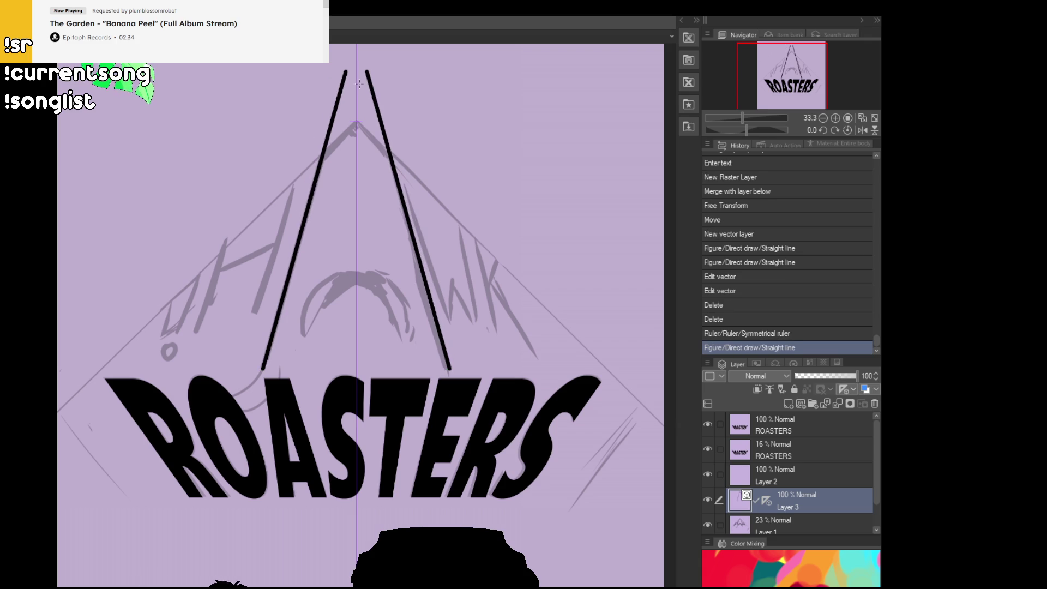
# Try mirrored apex-to-edge, crossing and centre lines, undoing each attempt.
pyautogui.moveTo(355, 123); pyautogui.dragTo(58, 413)
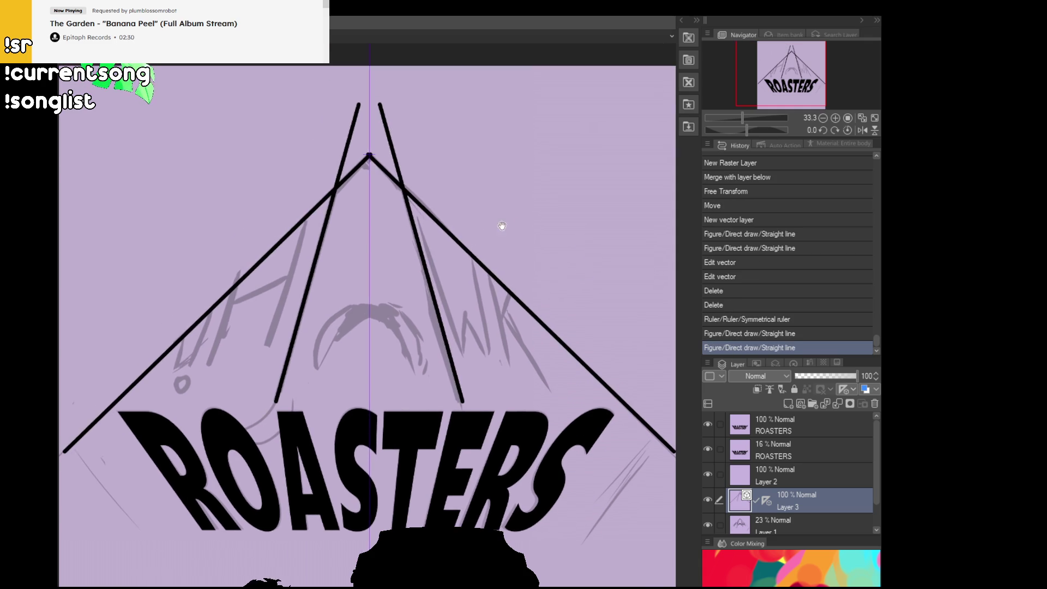
pyautogui.hotkey('ctrl', 'z')
pyautogui.moveTo(442, 152)
pyautogui.mouseDown()
pyautogui.moveTo(101, 518)
pyautogui.moveTo(218, 371)
pyautogui.moveTo(463, 144)
pyautogui.mouseUp()
pyautogui.hotkey('ctrl', 'z')
pyautogui.scroll(-2, 474, 236)
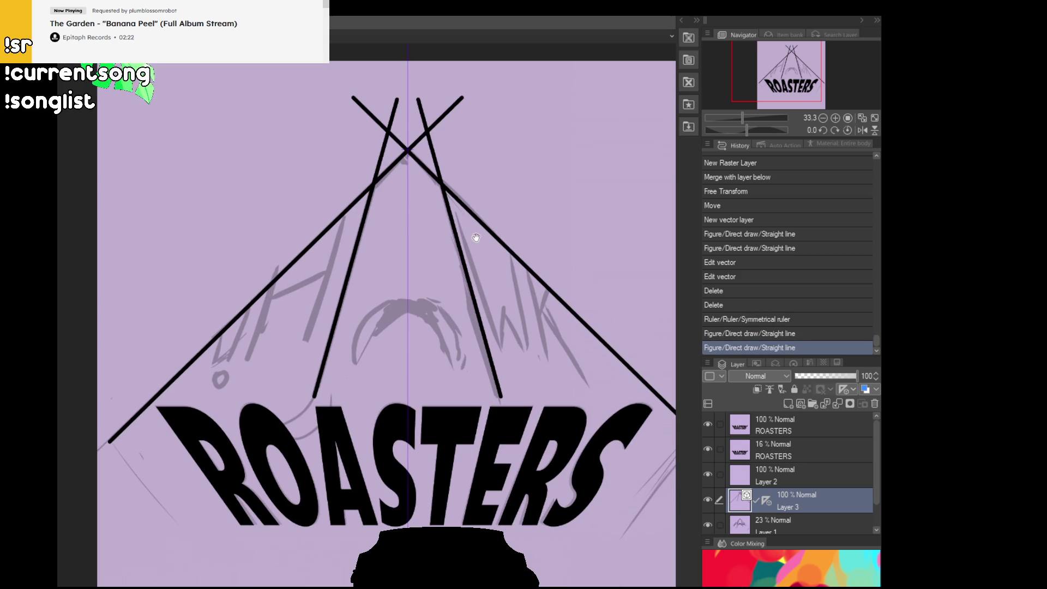
pyautogui.moveTo(356, 365)
pyautogui.mouseDown()
pyautogui.moveTo(391, 297)
pyautogui.moveTo(359, 326)
pyautogui.moveTo(356, 365)
pyautogui.mouseUp()
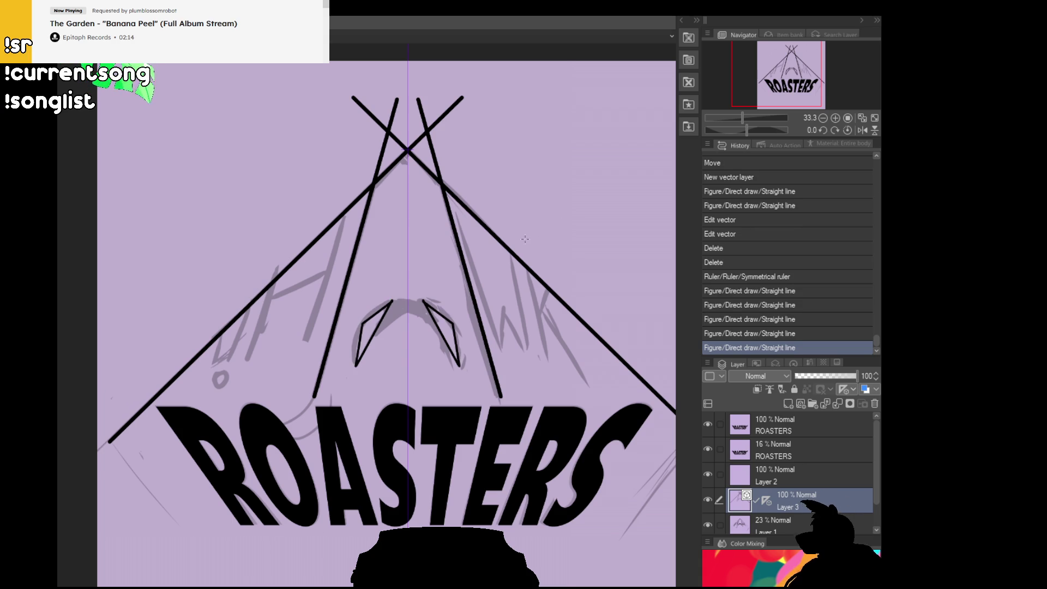
pyautogui.hotkey('ctrl', 'z')
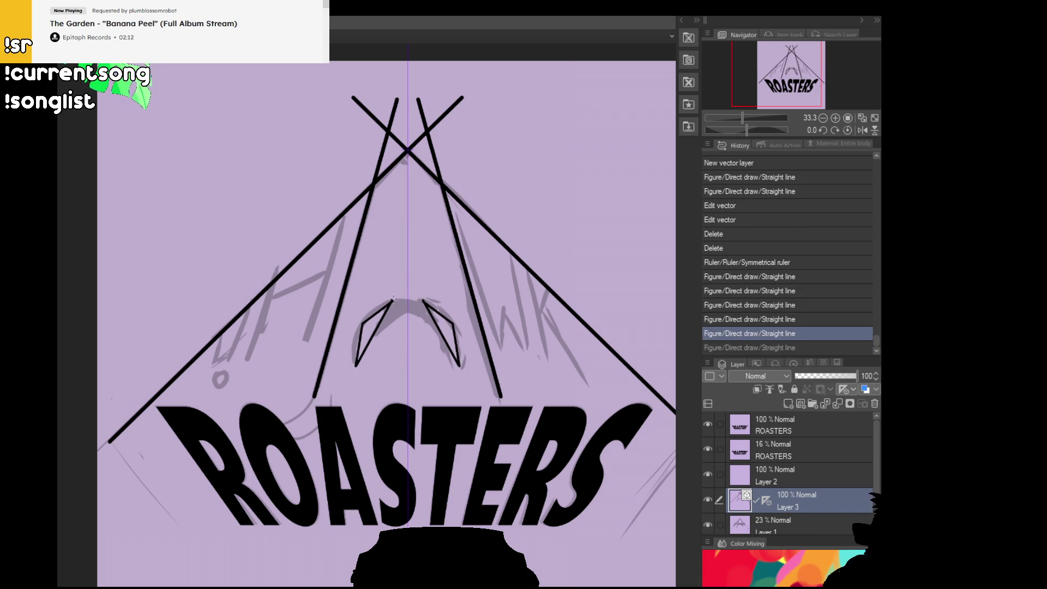
# Erase parts of the left inner shape, then undo the erasing to restore it.
pyautogui.click(391, 302)
pyautogui.click(382, 316)
pyautogui.hotkey('ctrl', 'z')
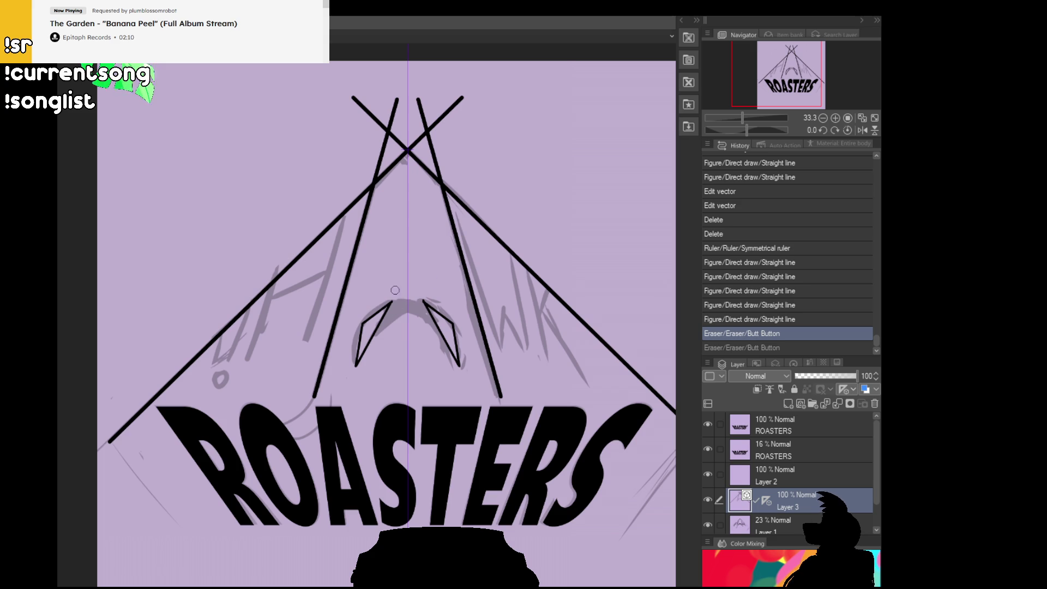
pyautogui.hotkey('ctrl', 'y')
pyautogui.hotkey('ctrl', 'z')
pyautogui.hotkey('ctrl', 'z')
pyautogui.hotkey('ctrl', 'y')
pyautogui.hotkey('ctrl', 'y')
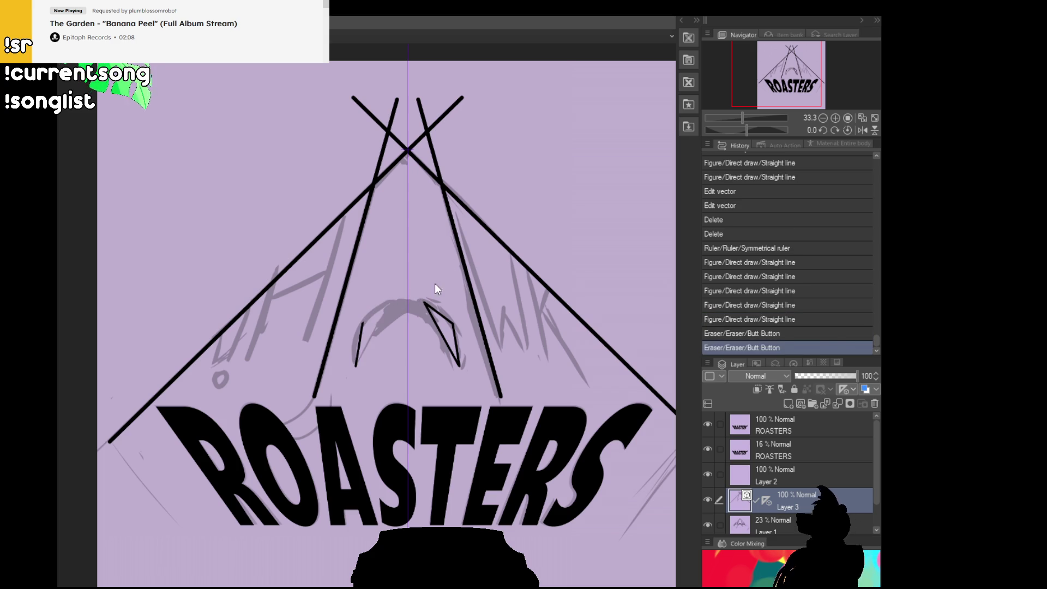
pyautogui.hotkey('ctrl', 'z')
pyautogui.hotkey('ctrl', 'z')
pyautogui.hotkey('ctrl', 'z')
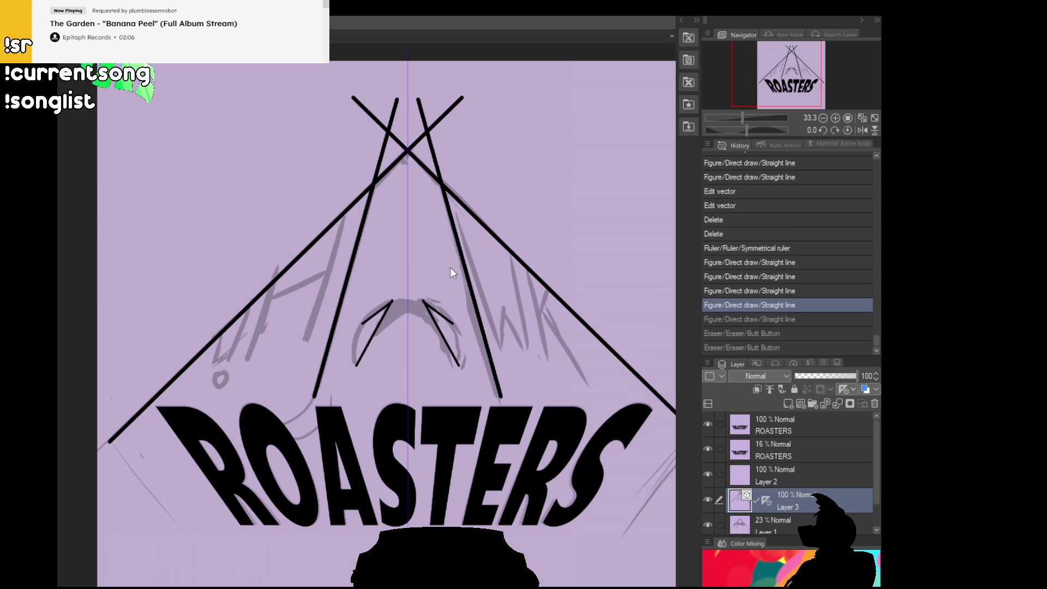
pyautogui.hotkey('ctrl', 'z')
pyautogui.hotkey('ctrl', 'z')
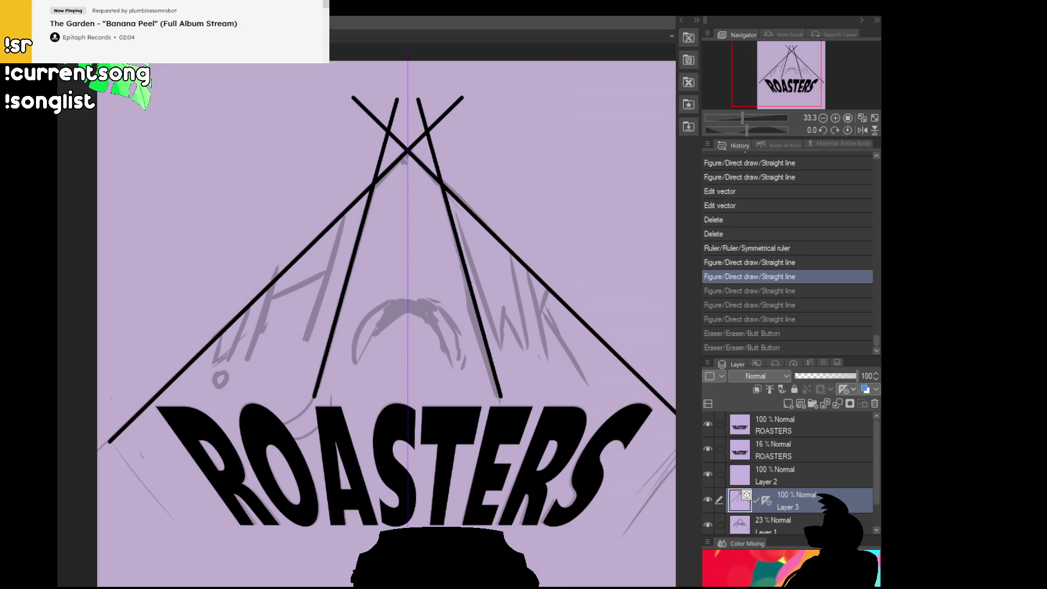
# Draw the mirrored inner V and vertical strokes forming pointed shapes in the peak's centre.
pyautogui.moveTo(349, 379); pyautogui.dragTo(399, 281)
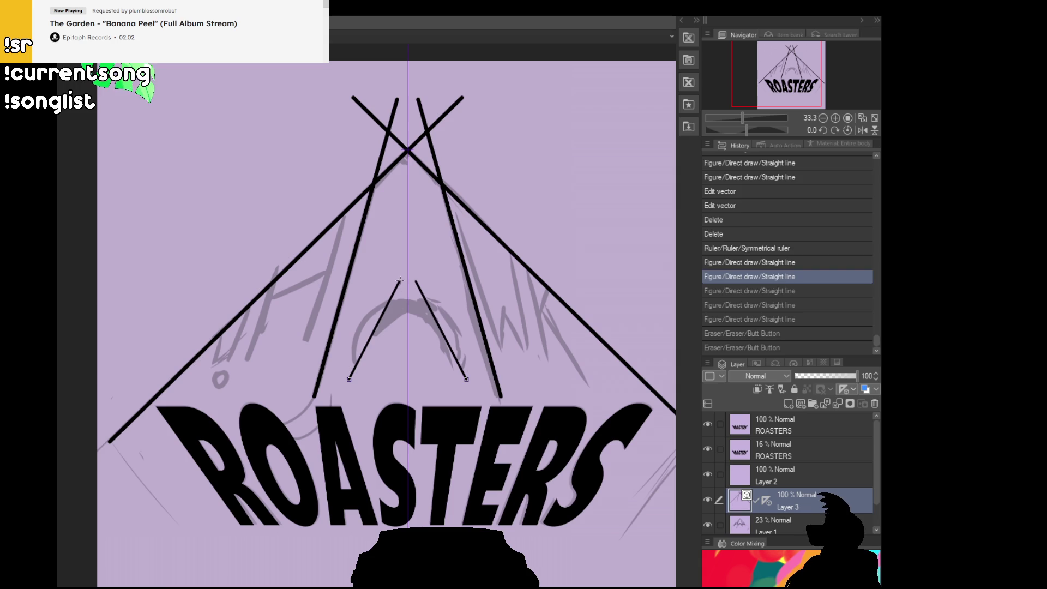
pyautogui.moveTo(360, 379)
pyautogui.mouseDown()
pyautogui.moveTo(355, 338)
pyautogui.moveTo(367, 306)
pyautogui.moveTo(357, 330)
pyautogui.mouseUp()
pyautogui.hotkey('ctrl', 'z')
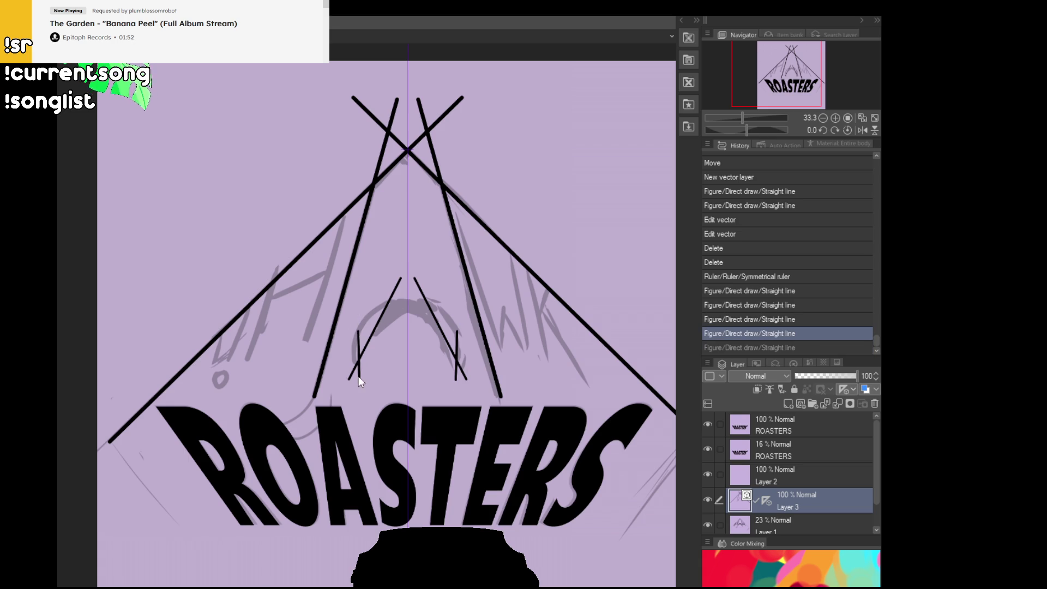
pyautogui.moveTo(359, 395); pyautogui.dragTo(359, 306)
pyautogui.moveTo(342, 356); pyautogui.dragTo(400, 280)
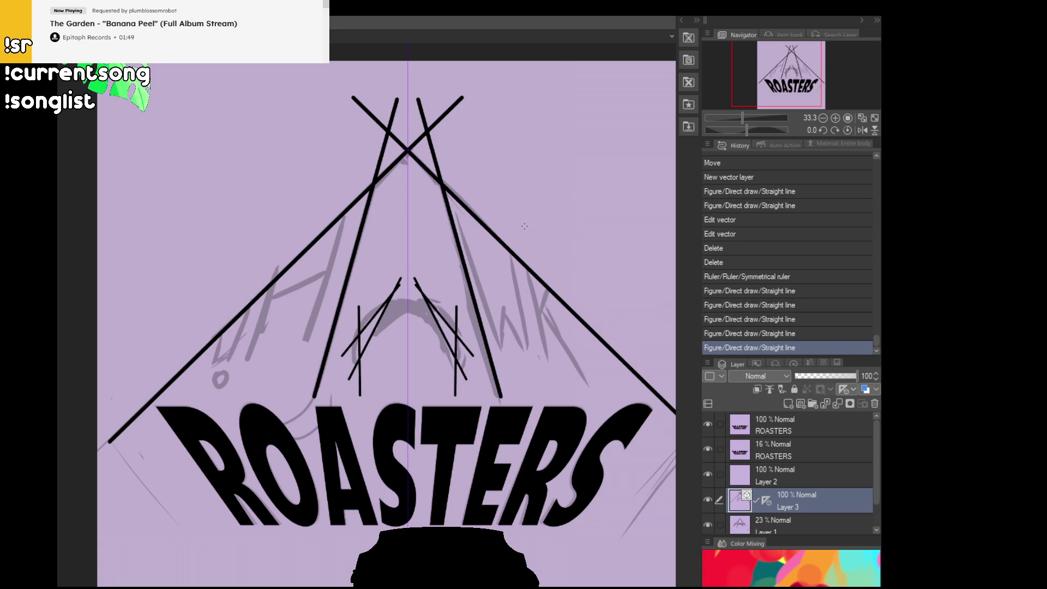
pyautogui.hotkey('ctrl', 'z')
pyautogui.hotkey('ctrl', 'z')
pyautogui.moveTo(352, 389)
pyautogui.mouseDown()
pyautogui.moveTo(370, 303)
pyautogui.moveTo(397, 299)
pyautogui.mouseUp()
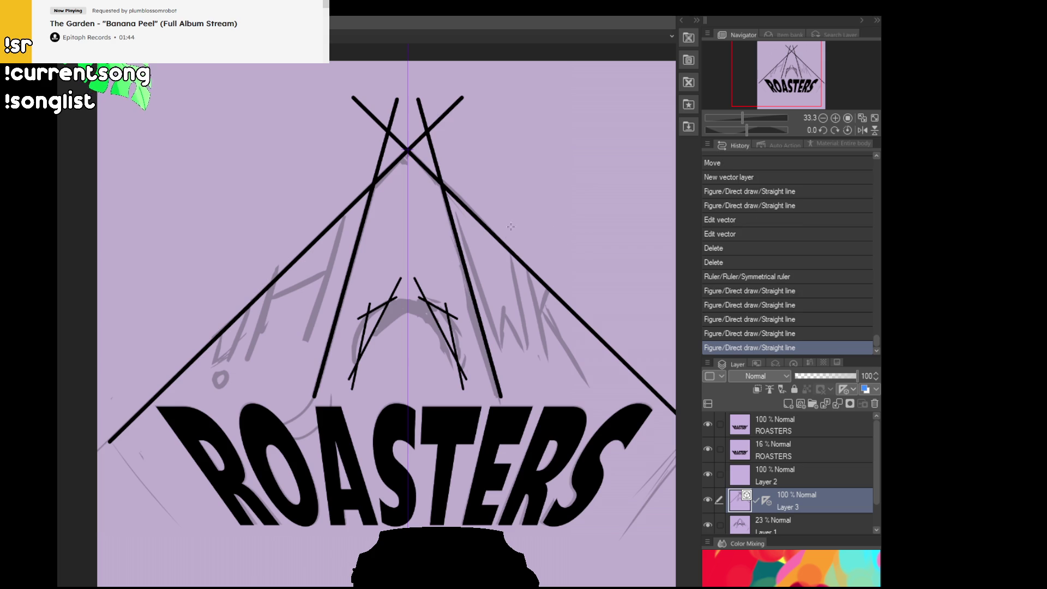
# Trim the inner lines' crossing tips and the overhang above the apex with the vector eraser.
pyautogui.click(394, 295)
pyautogui.click(361, 317)
pyautogui.click(387, 287)
pyautogui.click(401, 323)
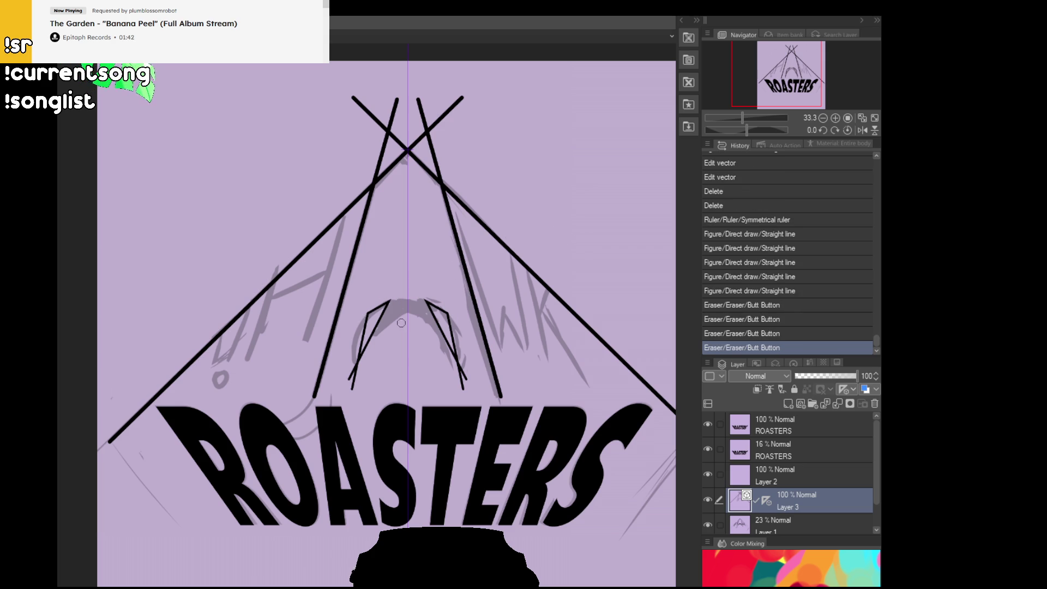
pyautogui.click(358, 381)
pyautogui.scroll(2, 484, 278)
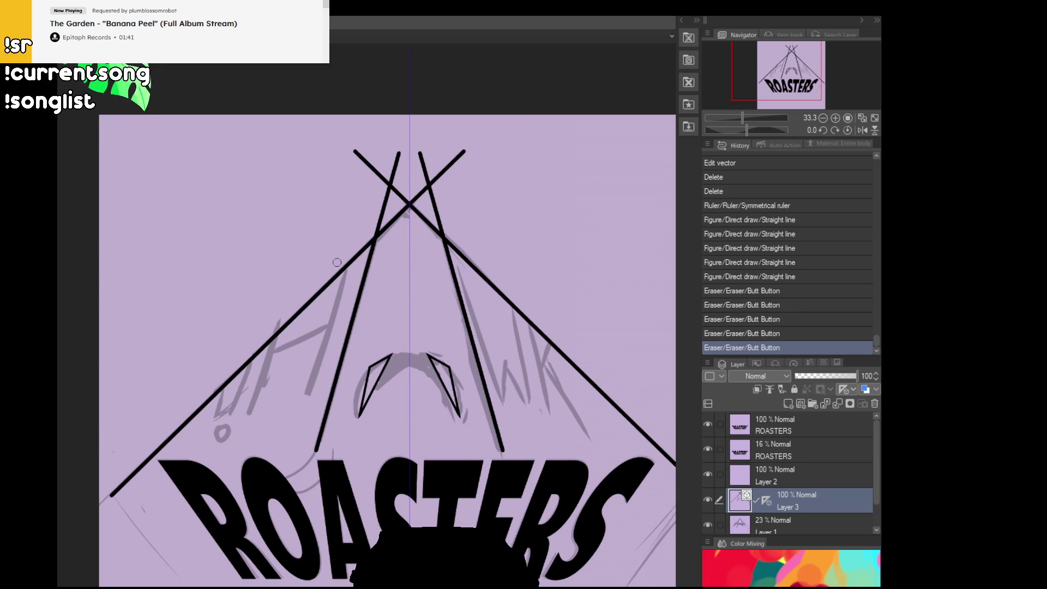
pyautogui.click(385, 199)
pyautogui.click(385, 173)
pyautogui.click(393, 178)
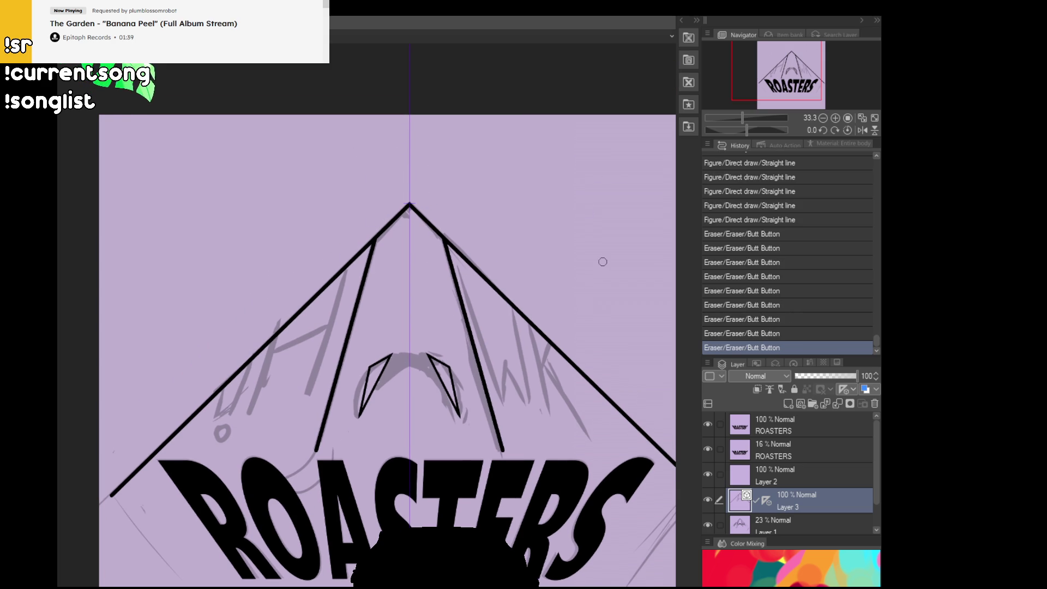
pyautogui.scroll(-2, 603, 262)
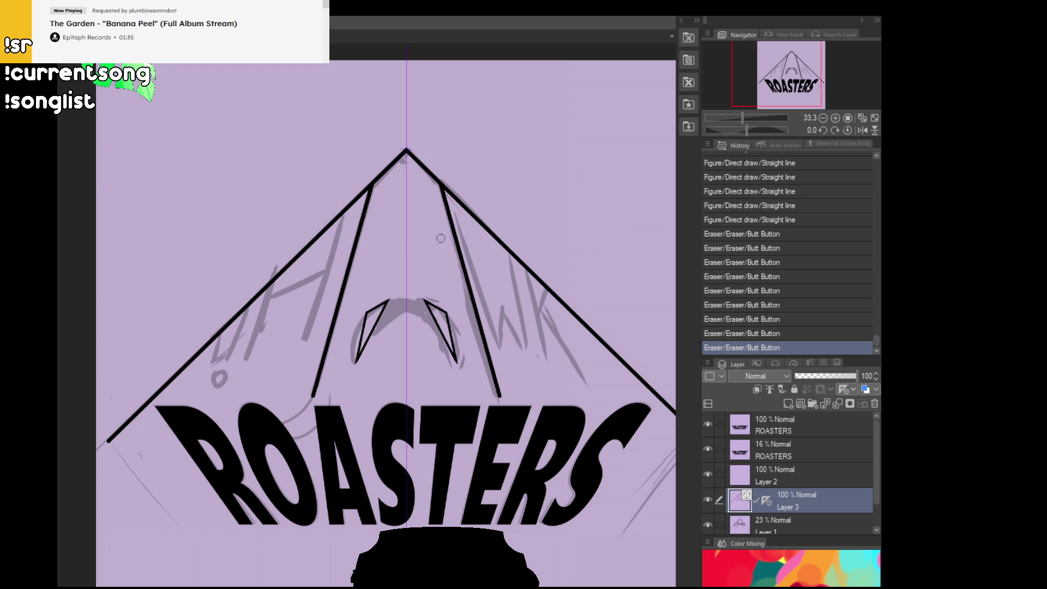
pyautogui.moveTo(346, 213); pyautogui.dragTo(309, 350)
pyautogui.hotkey('ctrl', 'z')
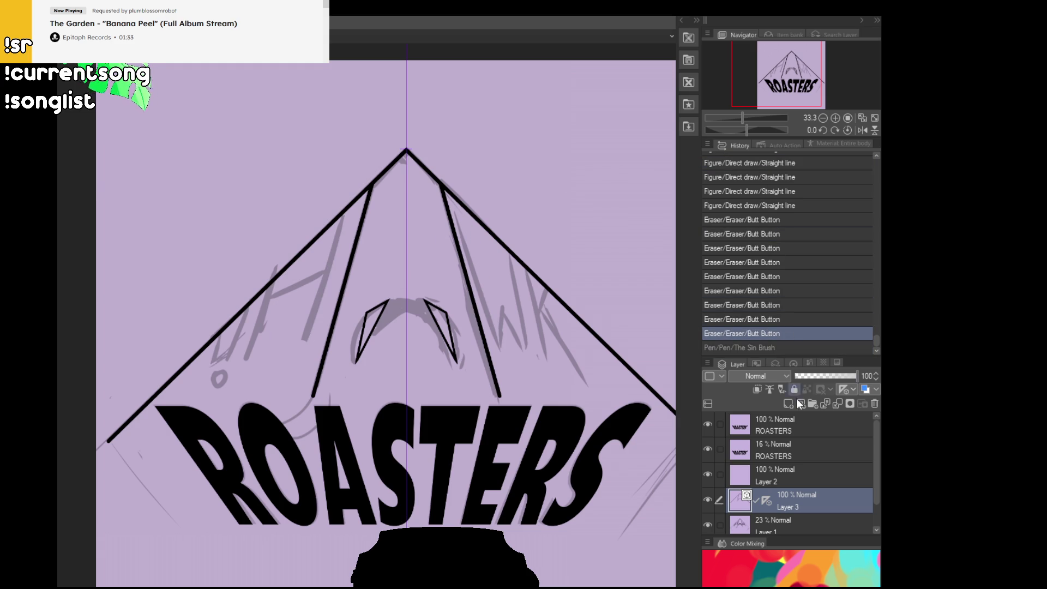
# Add a new vector layer and test pen strokes along the left ridge, undoing them.
pyautogui.click(784, 404)
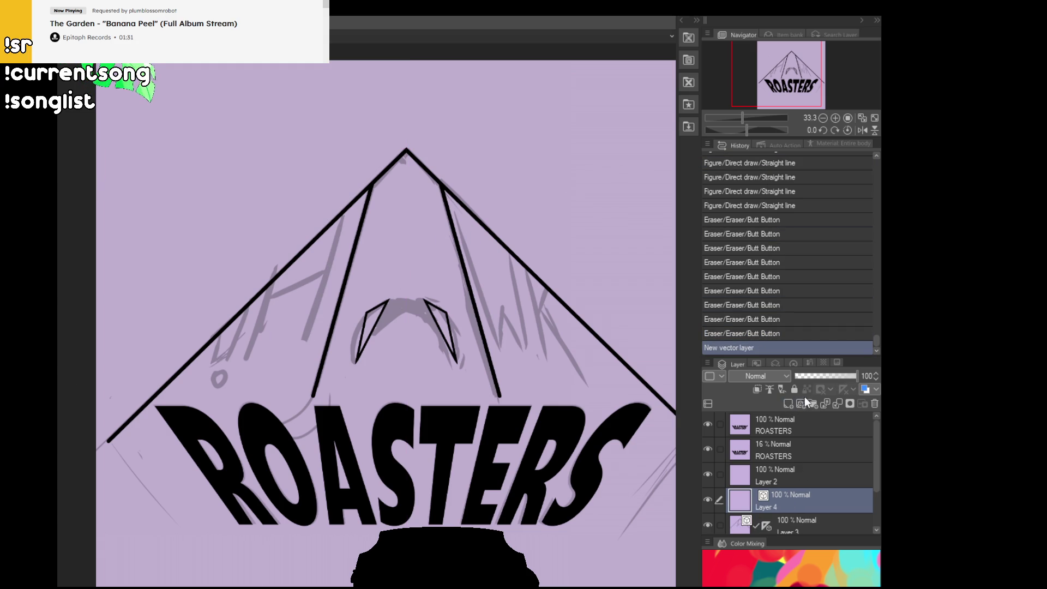
pyautogui.moveTo(422, 274)
pyautogui.mouseDown()
pyautogui.moveTo(453, 258)
pyautogui.moveTo(464, 313)
pyautogui.mouseUp()
pyautogui.moveTo(386, 253); pyautogui.dragTo(345, 396)
pyautogui.hotkey('ctrl', 'z')
pyautogui.hotkey('ctrl', 'z')
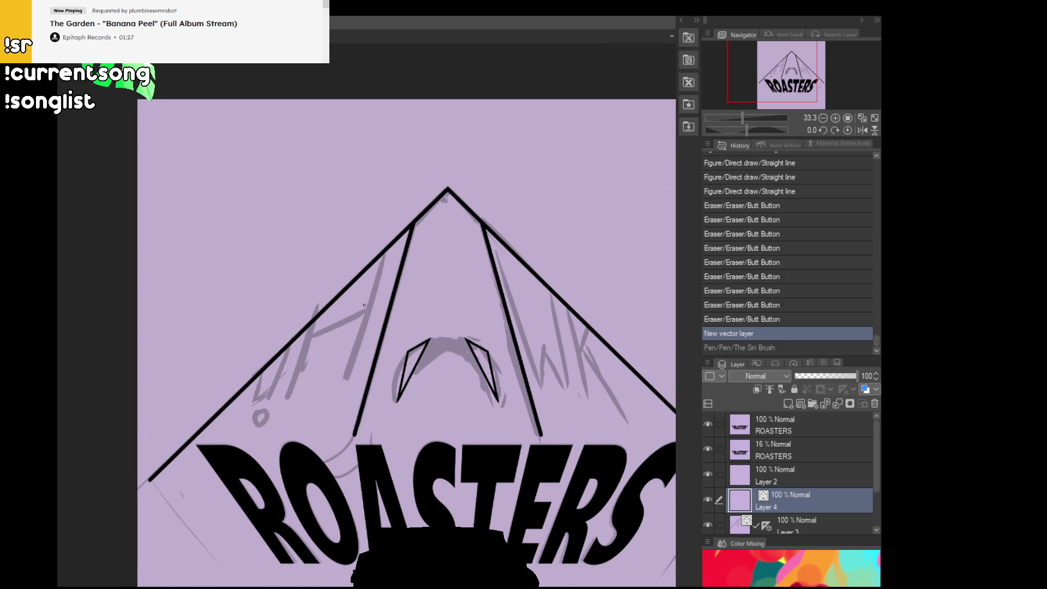
pyautogui.moveTo(387, 249)
pyautogui.mouseDown()
pyautogui.moveTo(353, 382)
pyautogui.moveTo(337, 402)
pyautogui.mouseUp()
pyautogui.hotkey('ctrl', 'z')
pyautogui.hotkey('ctrl', 'z')
pyautogui.moveTo(387, 249); pyautogui.dragTo(347, 389)
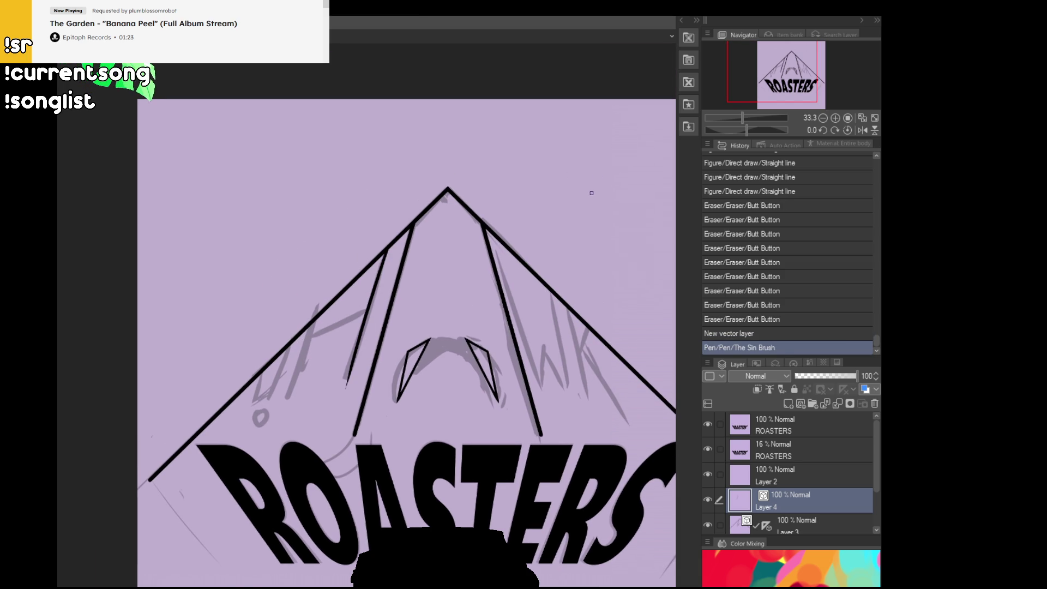
pyautogui.moveTo(580, 427); pyautogui.dragTo(571, 432)
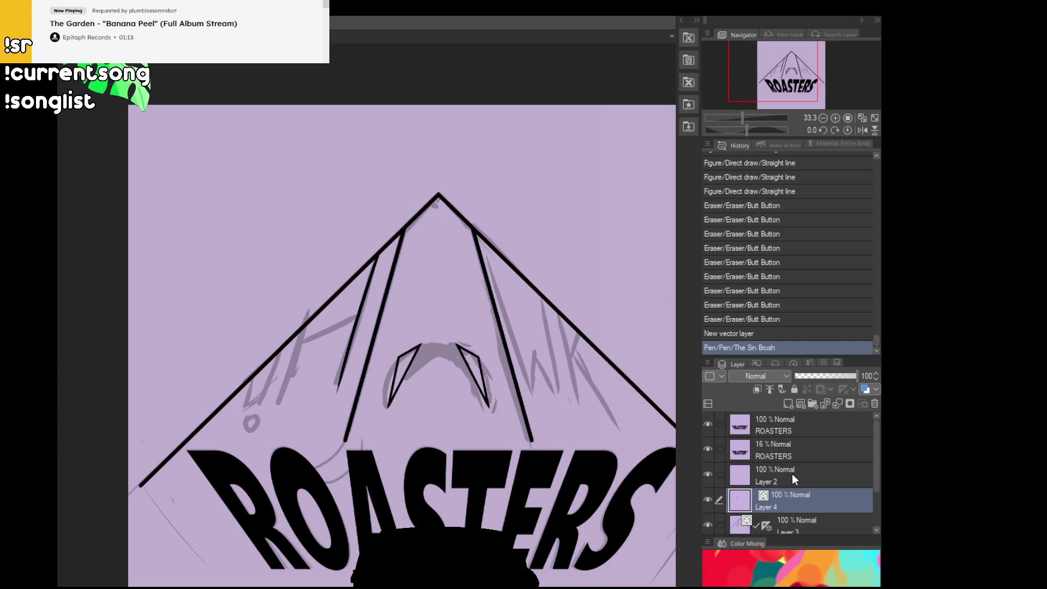
pyautogui.hotkey('ctrl', 'z')
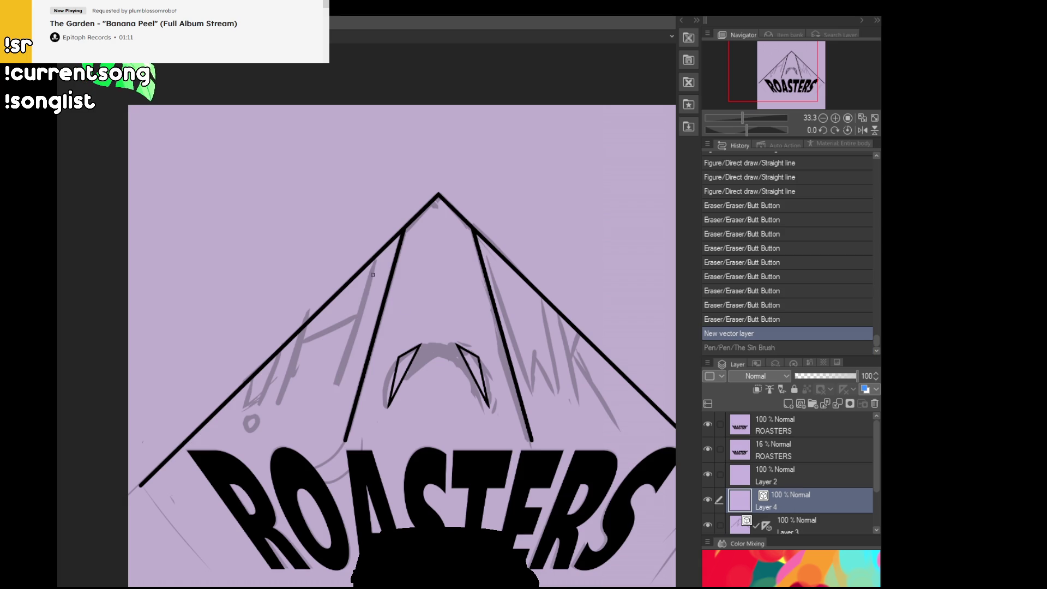
# On Layer 3, draw thin parallel lines beside the left and right ridge lines.
pyautogui.click(798, 520)
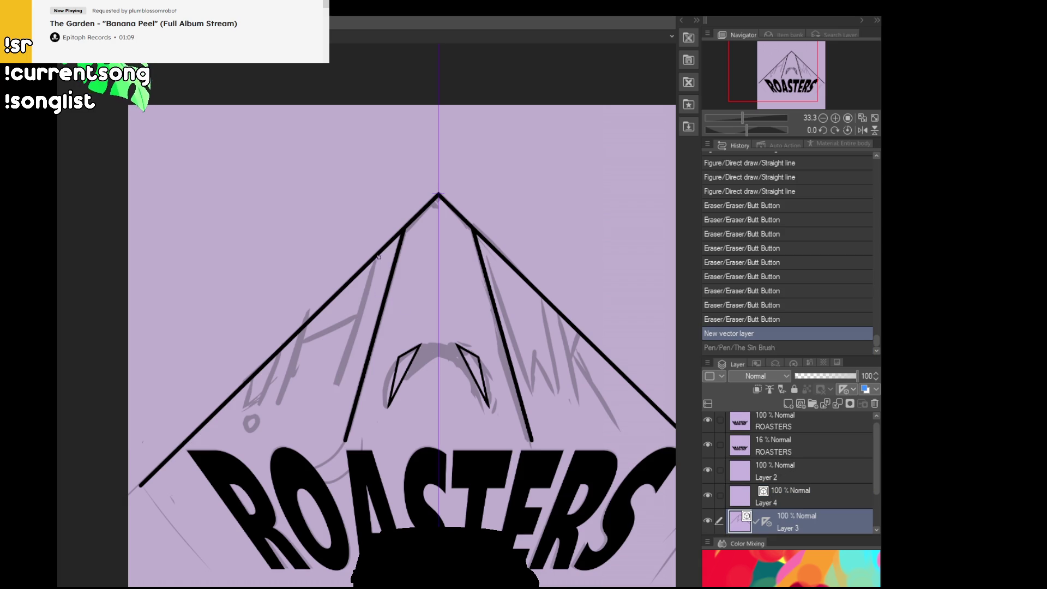
pyautogui.click(487, 218)
pyautogui.moveTo(389, 219); pyautogui.dragTo(329, 420)
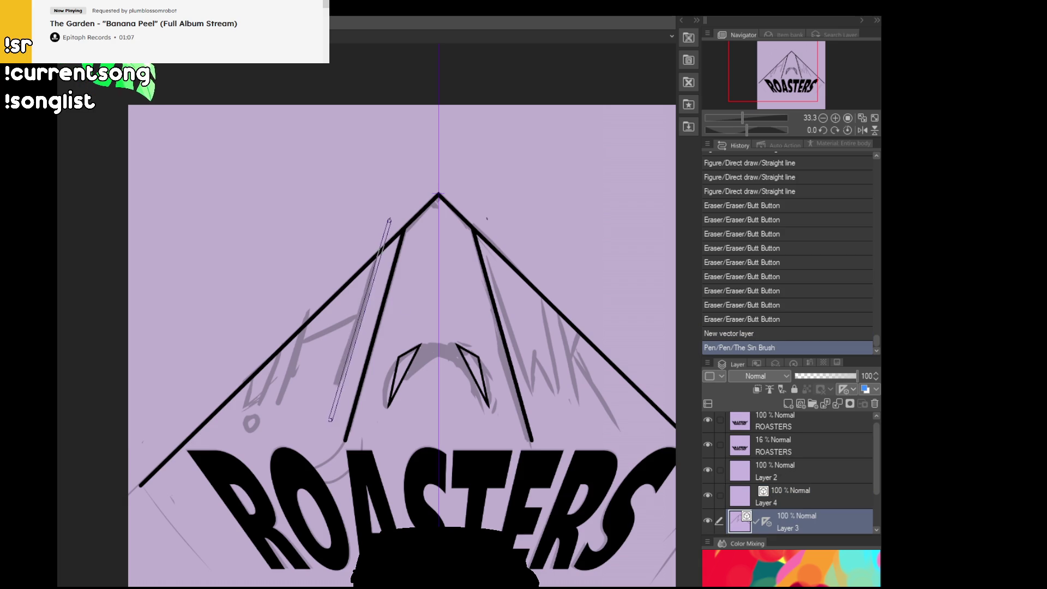
pyautogui.moveTo(487, 220); pyautogui.dragTo(547, 419)
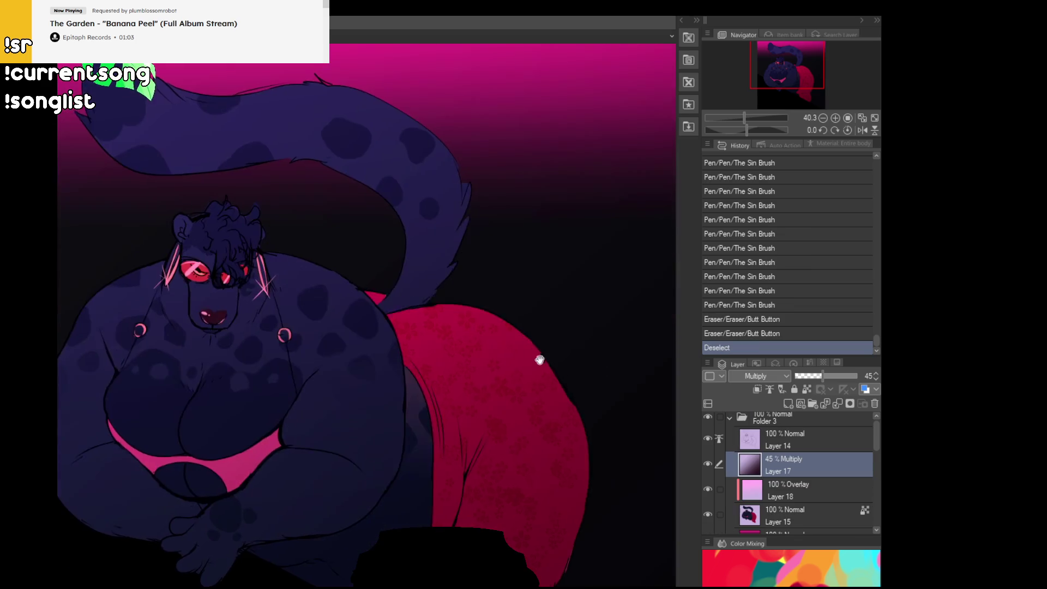
pyautogui.moveTo(540, 360); pyautogui.dragTo(582, 295)
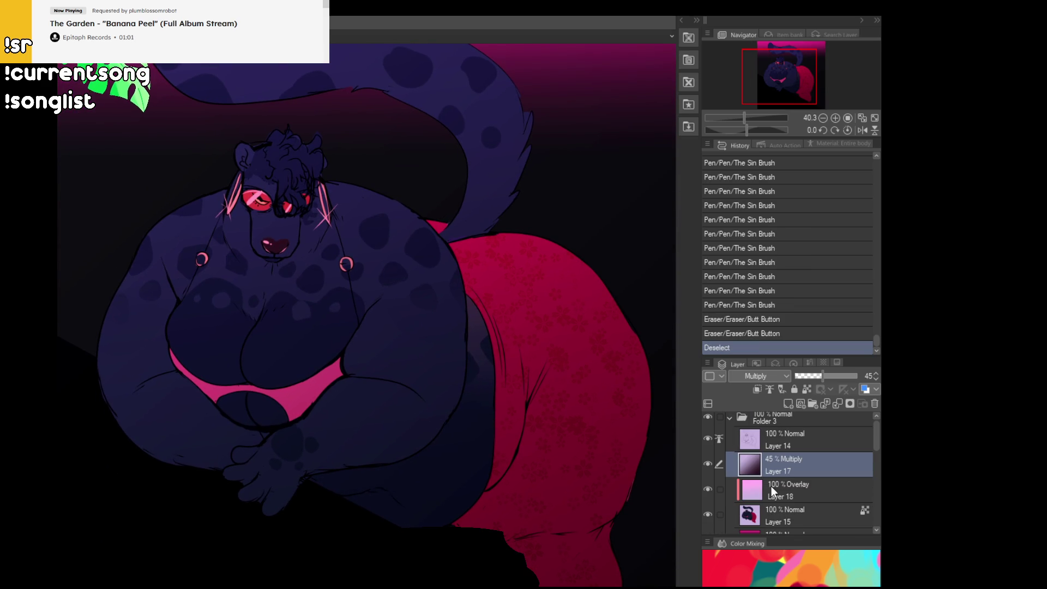
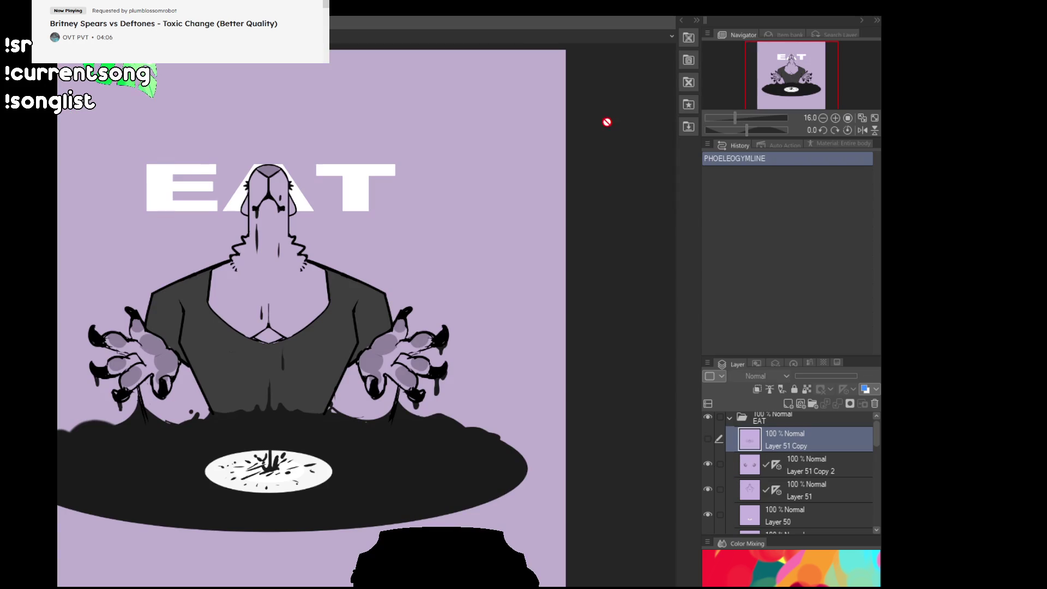
# Recentre the view on the figure and check what Layer 52 holds.
pyautogui.moveTo(419, 217); pyautogui.dragTo(492, 182)
pyautogui.scroll(2, 524, 199)
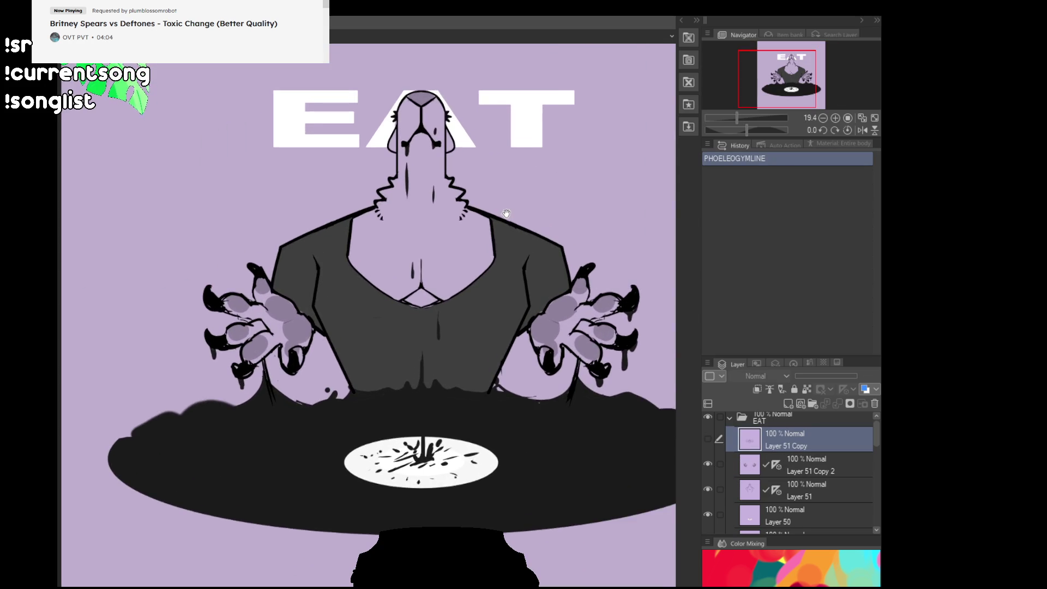
pyautogui.moveTo(607, 445)
pyautogui.mouseDown()
pyautogui.moveTo(583, 493)
pyautogui.moveTo(572, 483)
pyautogui.mouseUp()
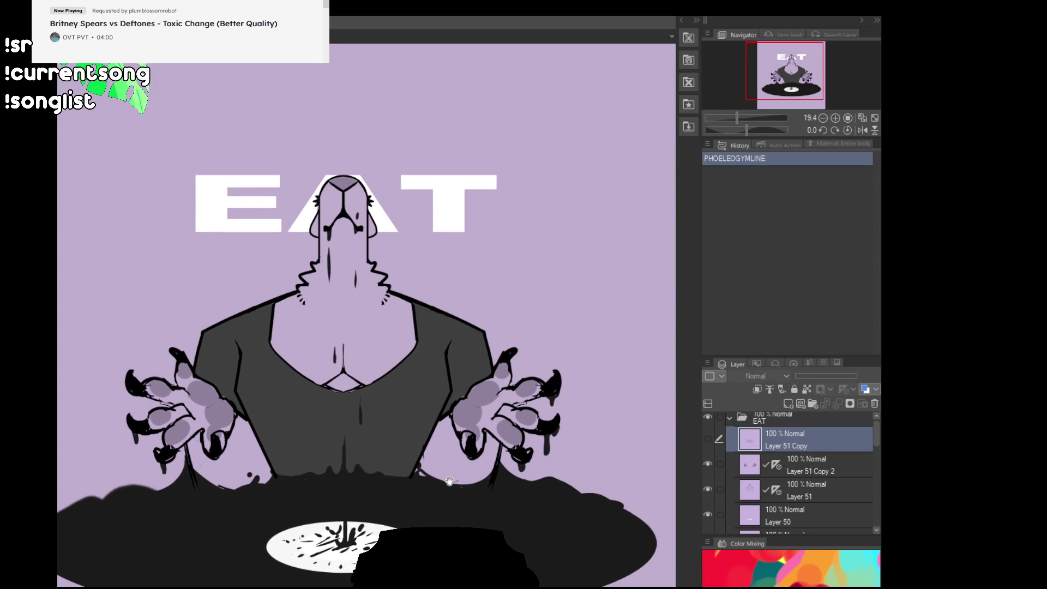
pyautogui.scroll(2, 452, 485)
pyautogui.moveTo(452, 485)
pyautogui.mouseDown()
pyautogui.moveTo(503, 481)
pyautogui.moveTo(491, 485)
pyautogui.mouseUp()
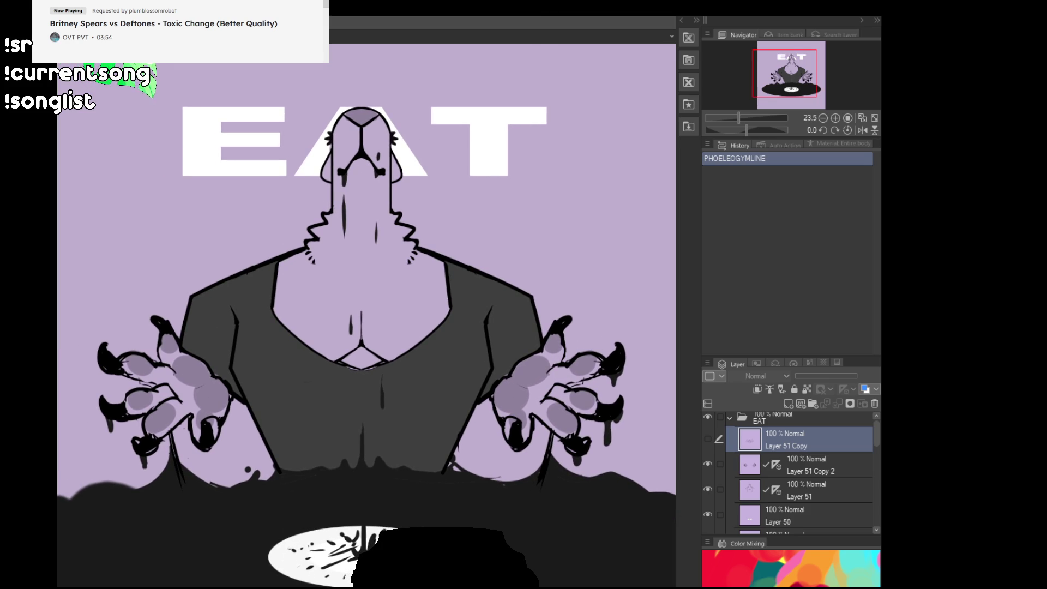
pyautogui.moveTo(491, 484); pyautogui.dragTo(500, 473)
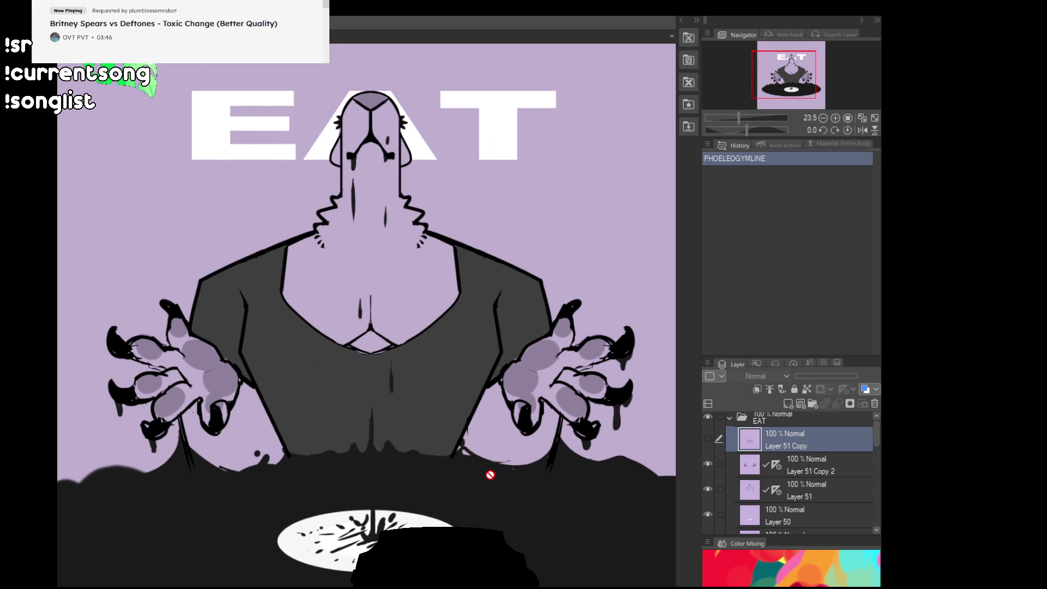
pyautogui.scroll(-2, 490, 474)
pyautogui.scroll(-3, 796, 502)
pyautogui.click(707, 500)
pyautogui.click(707, 500)
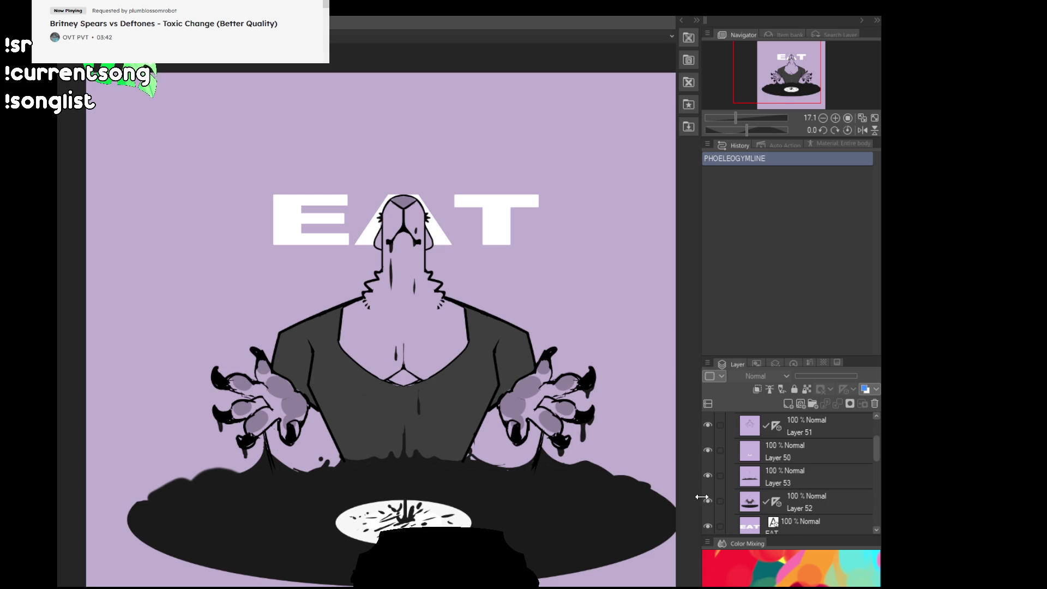
# Lasso-select around the black record, redoing the first rough selection.
pyautogui.moveTo(473, 456); pyautogui.dragTo(503, 420)
pyautogui.moveTo(186, 454)
pyautogui.mouseDown()
pyautogui.moveTo(241, 562)
pyautogui.moveTo(292, 560)
pyautogui.mouseUp()
pyautogui.hotkey('ctrl', 'z')
pyautogui.moveTo(540, 479); pyautogui.dragTo(530, 460)
pyautogui.moveTo(185, 428)
pyautogui.mouseDown()
pyautogui.moveTo(197, 533)
pyautogui.moveTo(666, 525)
pyautogui.moveTo(675, 438)
pyautogui.mouseUp()
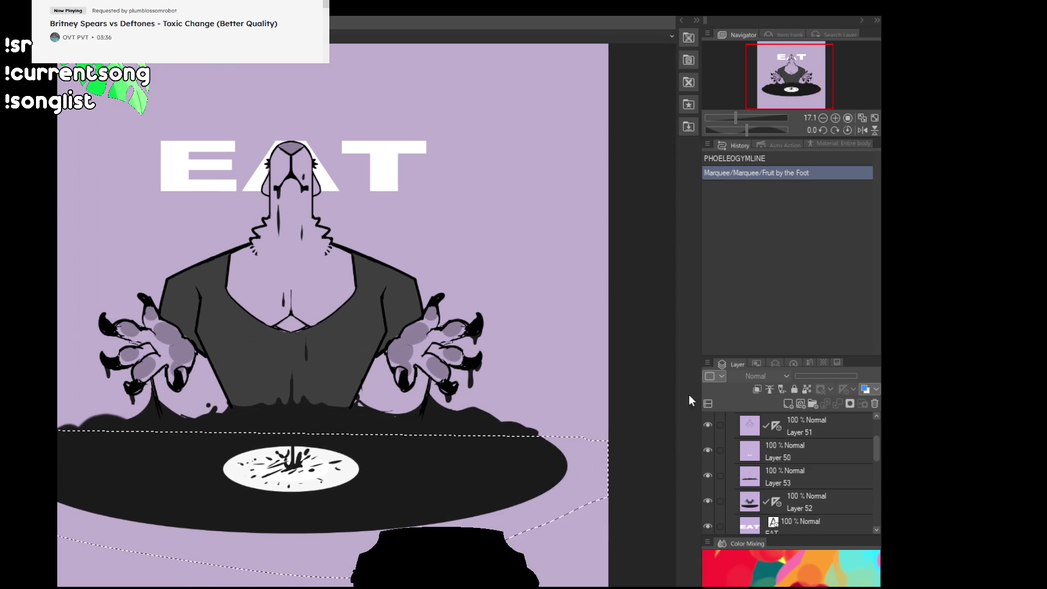
# Make Layer 52 visible and active, then clear the selection.
pyautogui.click(708, 501)
pyautogui.doubleClick(708, 502)
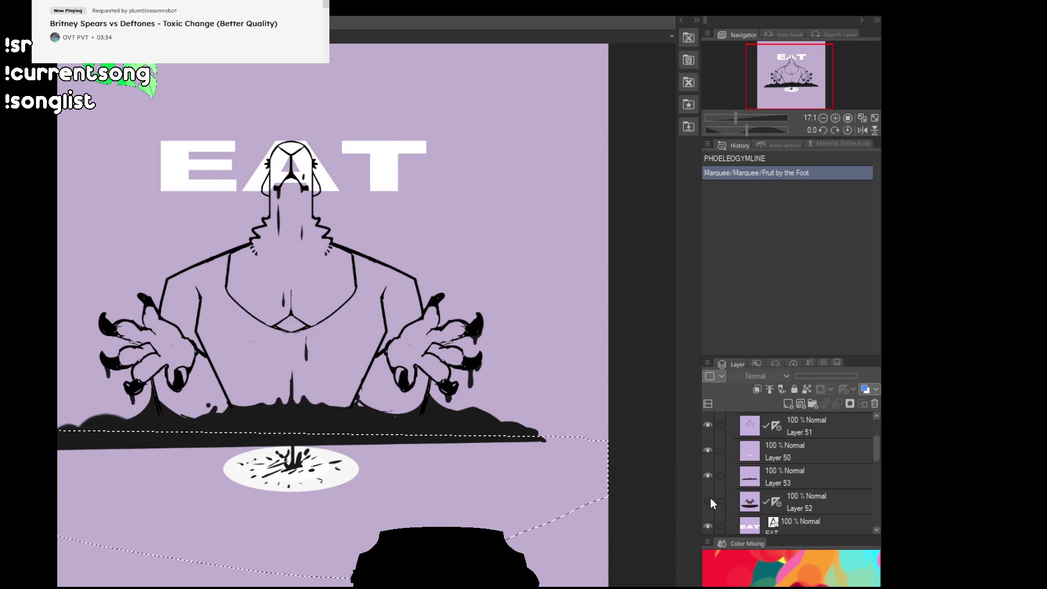
pyautogui.click(711, 498)
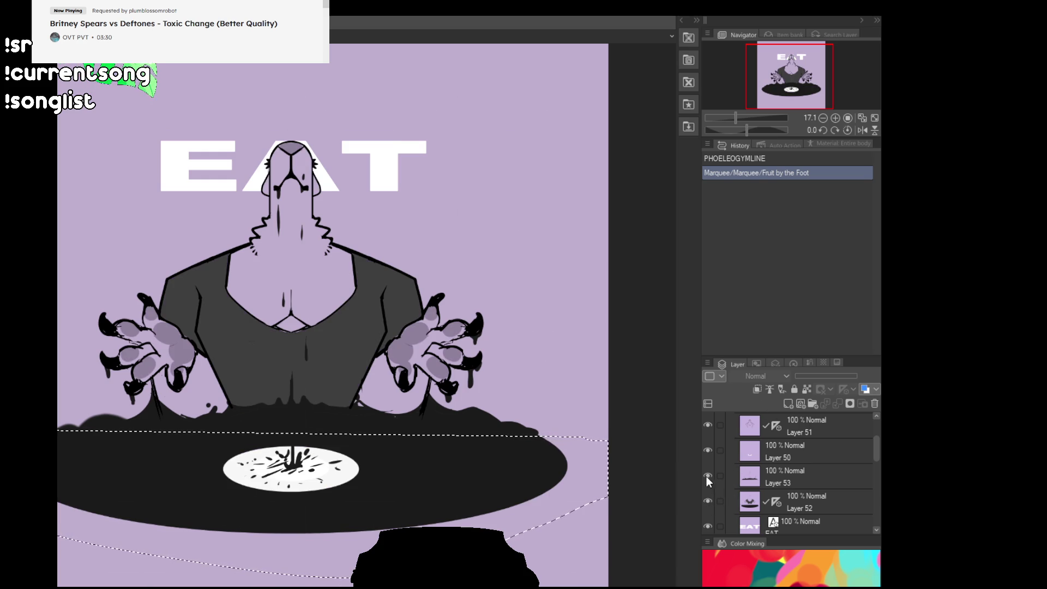
pyautogui.click(761, 506)
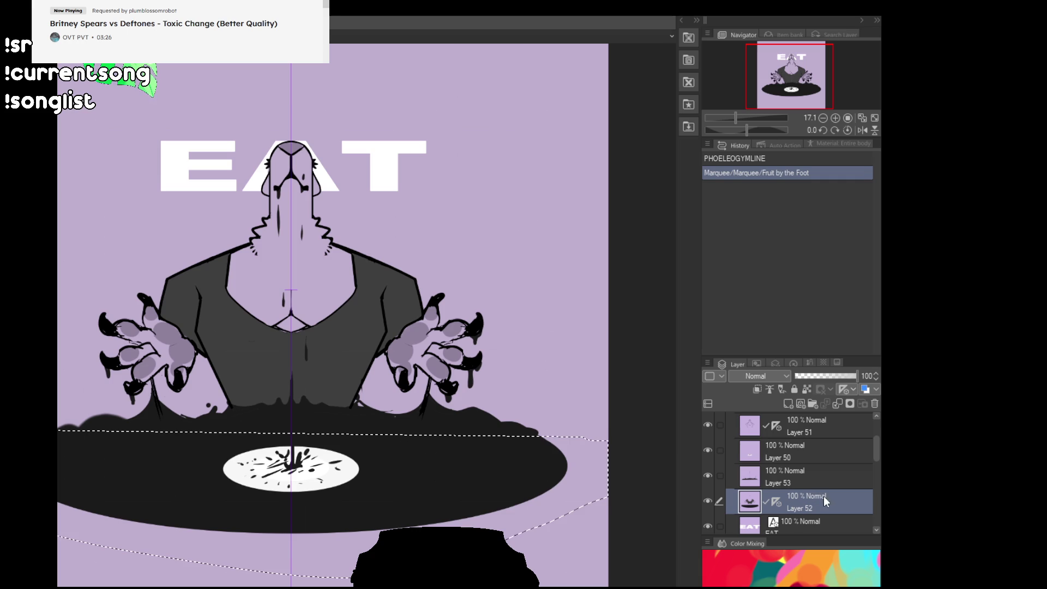
pyautogui.hotkey('ctrl', 'd')
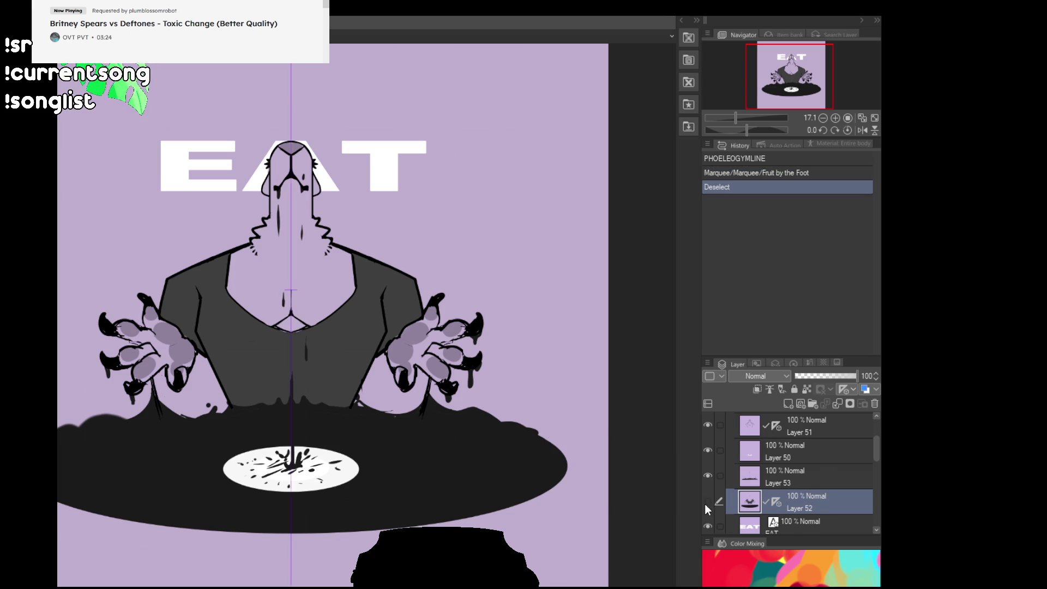
pyautogui.click(707, 502)
# Outline a U-shaped drip below the record and fill it solid black.
pyautogui.moveTo(288, 521); pyautogui.dragTo(262, 586)
pyautogui.hotkey('ctrl', 'z')
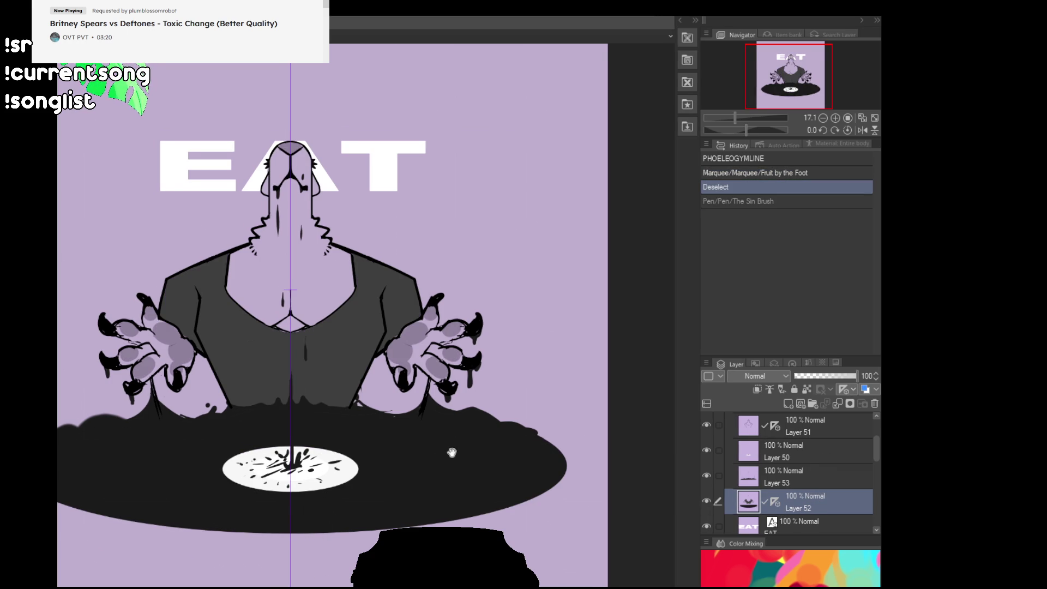
pyautogui.moveTo(452, 452); pyautogui.dragTo(434, 389)
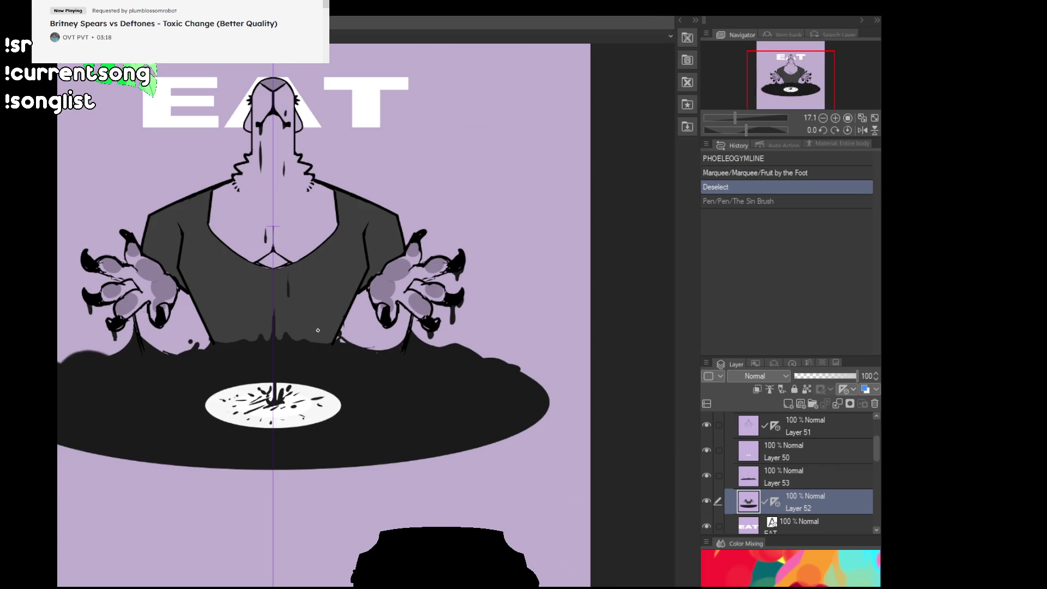
pyautogui.moveTo(315, 284); pyautogui.dragTo(368, 185)
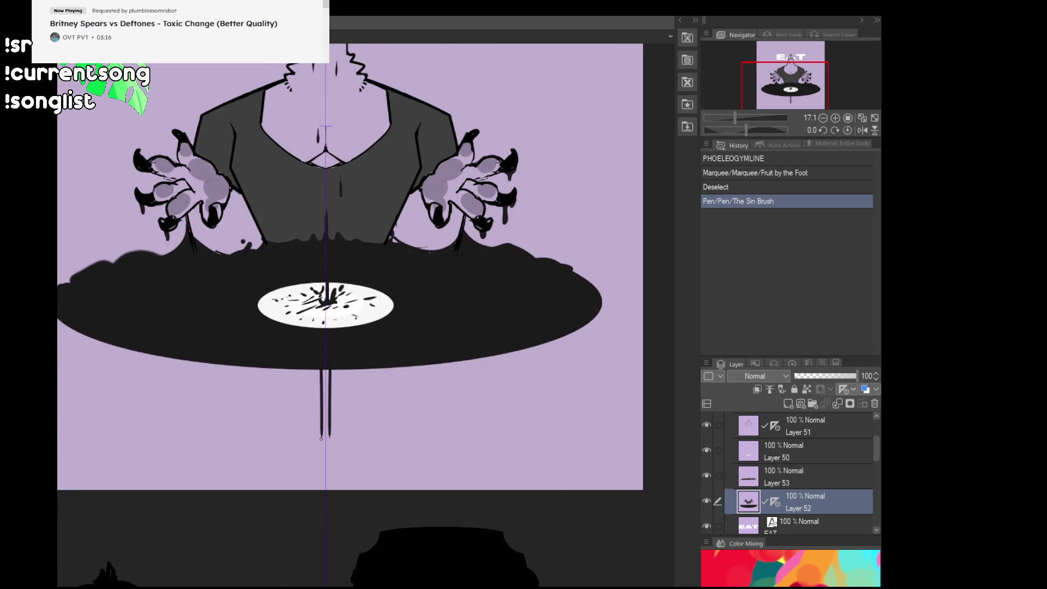
pyautogui.moveTo(304, 371); pyautogui.dragTo(348, 371)
pyautogui.moveTo(319, 423)
pyautogui.mouseDown()
pyautogui.moveTo(331, 422)
pyautogui.moveTo(329, 447)
pyautogui.mouseUp()
pyautogui.hotkey('ctrl', 'z')
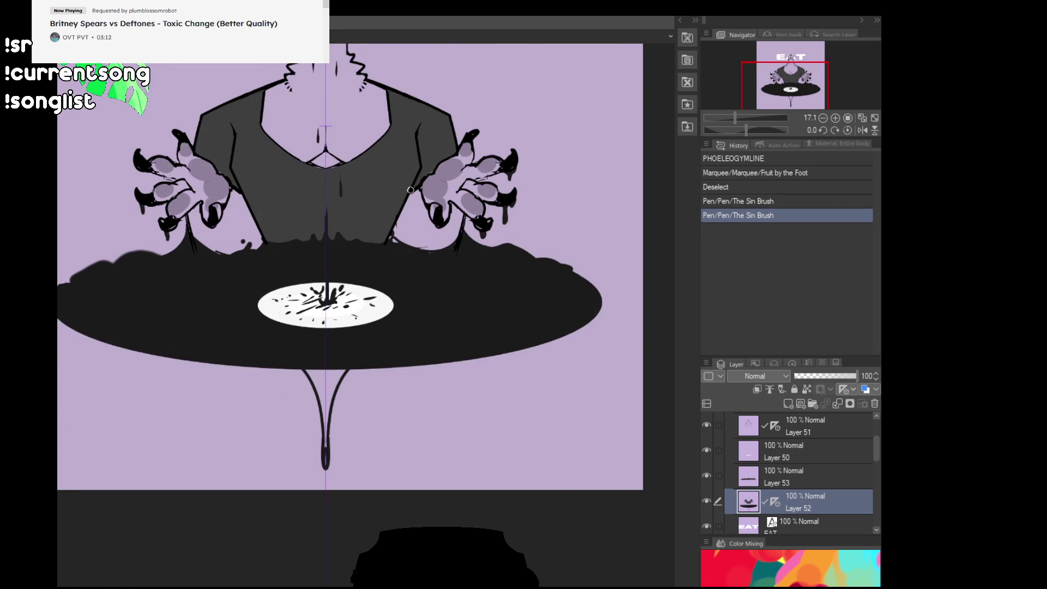
pyautogui.moveTo(307, 371)
pyautogui.mouseDown()
pyautogui.moveTo(345, 382)
pyautogui.moveTo(329, 441)
pyautogui.moveTo(321, 384)
pyautogui.moveTo(324, 460)
pyautogui.mouseUp()
pyautogui.hotkey('ctrl', 'z')
# Rework and refine the drip's lower tip.
pyautogui.moveTo(322, 425)
pyautogui.mouseDown()
pyautogui.moveTo(327, 473)
pyautogui.moveTo(321, 450)
pyautogui.moveTo(330, 460)
pyautogui.moveTo(331, 449)
pyautogui.mouseUp()
pyautogui.hotkey('ctrl', 'z')
pyautogui.hotkey('ctrl', 'z')
pyautogui.hotkey('ctrl', 'z')
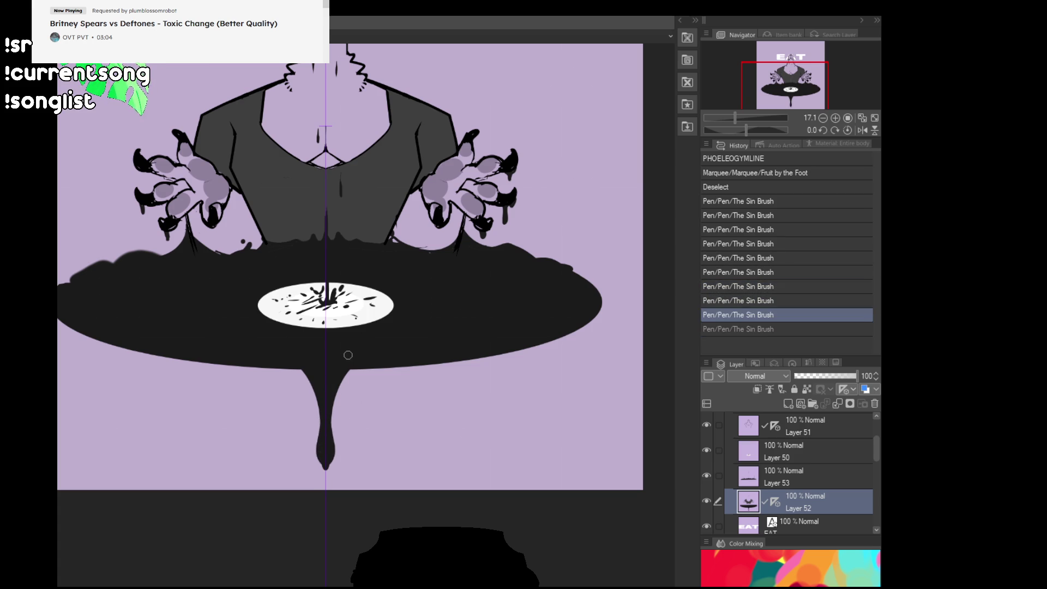
pyautogui.moveTo(367, 390); pyautogui.dragTo(407, 312)
pyautogui.hotkey('ctrl', 'z')
pyautogui.hotkey('ctrl', 'z')
pyautogui.moveTo(365, 349); pyautogui.dragTo(364, 382)
pyautogui.hotkey('ctrl', 'z')
pyautogui.moveTo(355, 309)
pyautogui.mouseDown()
pyautogui.moveTo(370, 384)
pyautogui.moveTo(349, 404)
pyautogui.moveTo(341, 372)
pyautogui.moveTo(333, 397)
pyautogui.moveTo(348, 398)
pyautogui.mouseUp()
# Fill the looped drips solid black on both sides and smooth the record's lower edge.
pyautogui.moveTo(349, 362); pyautogui.dragTo(355, 390)
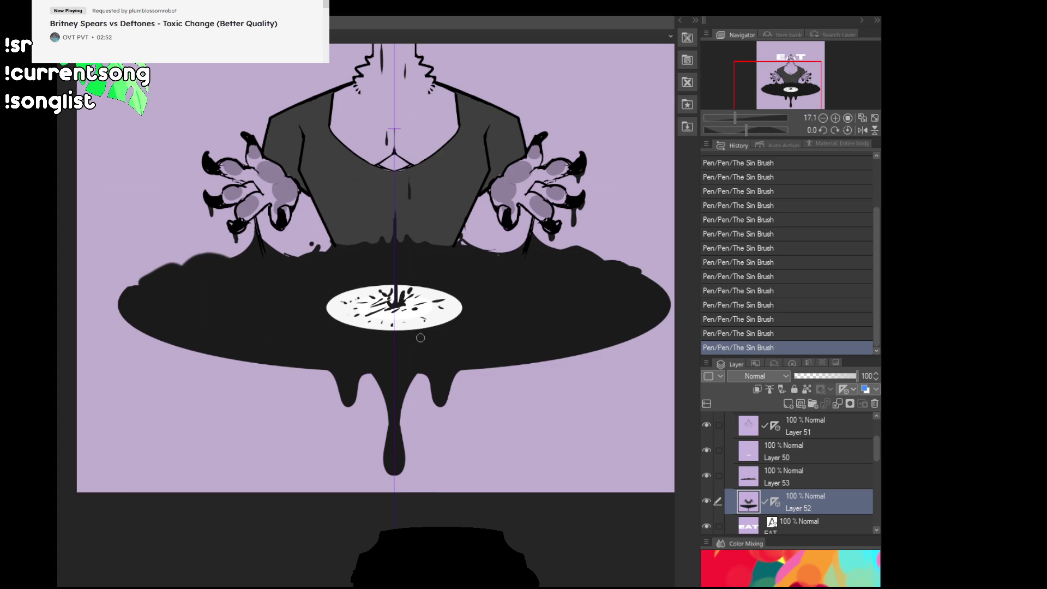
pyautogui.moveTo(313, 362)
pyautogui.mouseDown()
pyautogui.moveTo(289, 364)
pyautogui.moveTo(320, 363)
pyautogui.mouseUp()
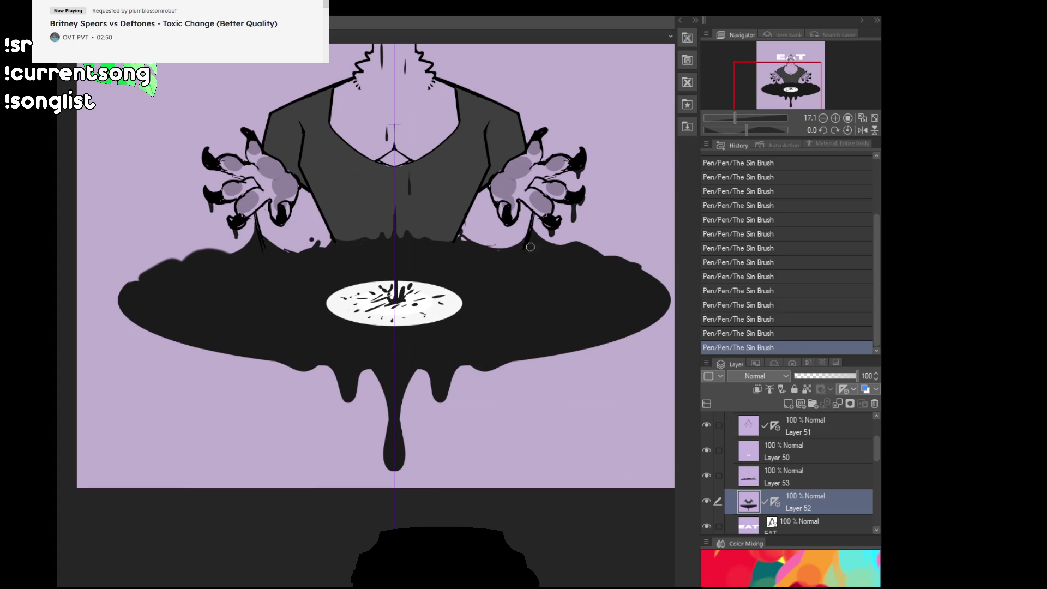
pyautogui.moveTo(450, 270)
pyautogui.mouseDown()
pyautogui.moveTo(495, 376)
pyautogui.moveTo(510, 386)
pyautogui.mouseUp()
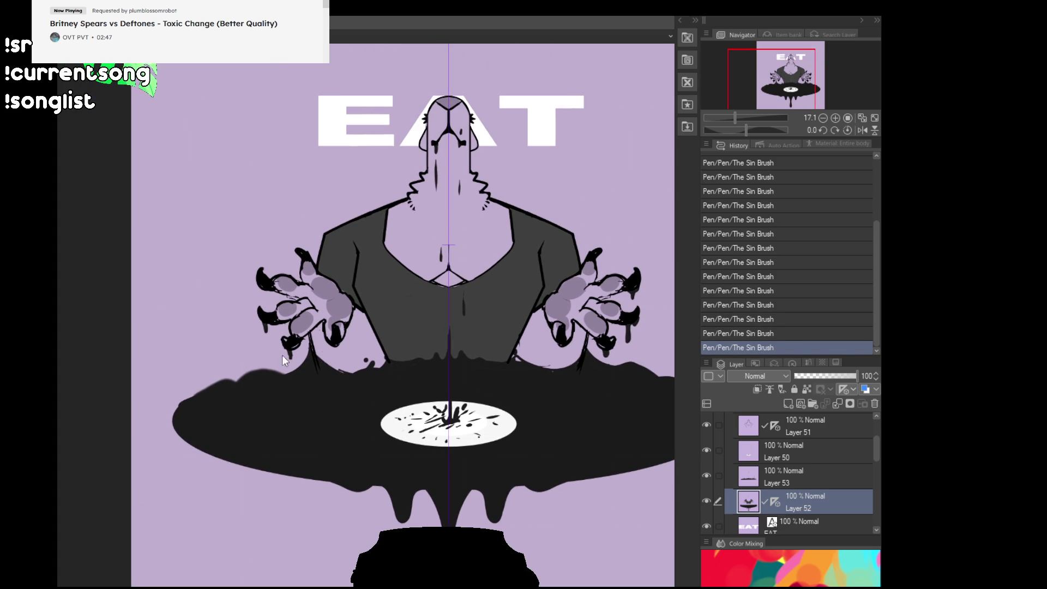
pyautogui.hotkey('ctrl', 'z')
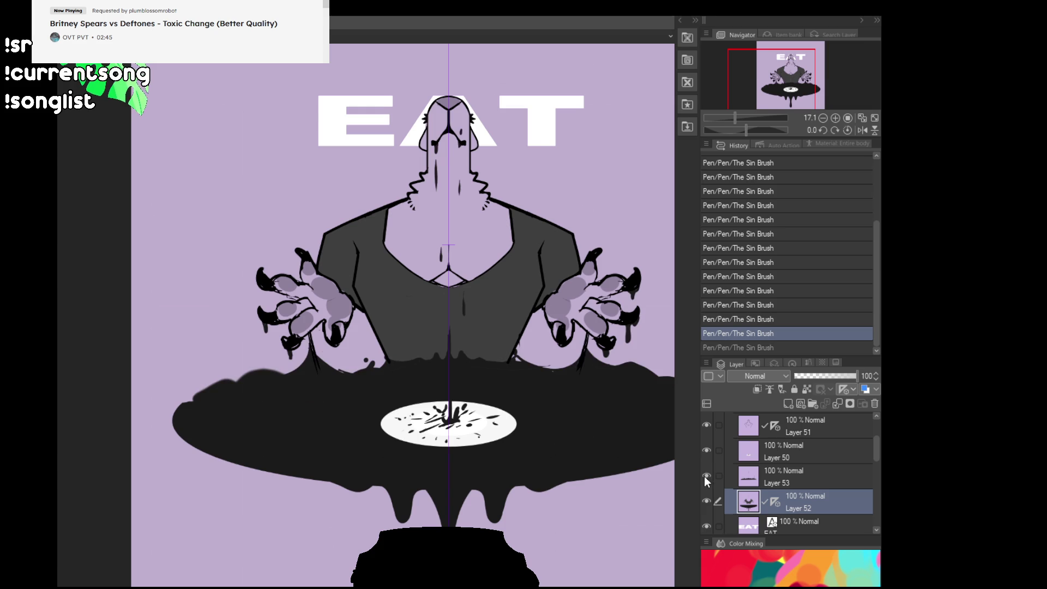
# On Layer 53, try erasing part of the record's left edge, then undo it.
pyautogui.click(707, 475)
pyautogui.click(726, 478)
pyautogui.moveTo(490, 382); pyautogui.dragTo(448, 389)
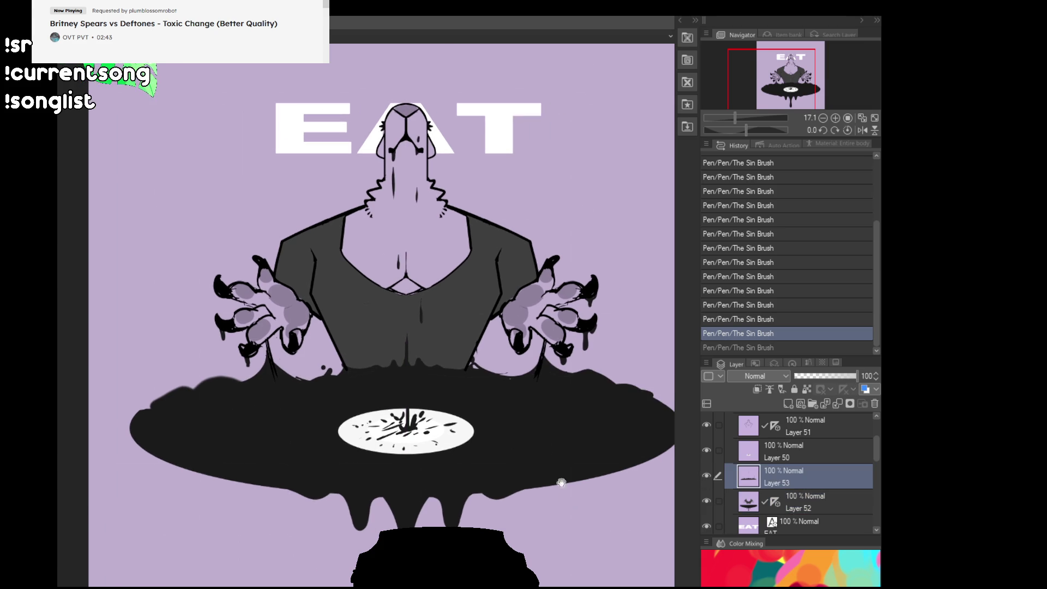
pyautogui.moveTo(225, 375)
pyautogui.mouseDown()
pyautogui.moveTo(144, 406)
pyautogui.moveTo(242, 381)
pyautogui.moveTo(182, 385)
pyautogui.moveTo(248, 375)
pyautogui.mouseUp()
pyautogui.hotkey('ctrl', 'z')
# On Layer 52, touch up the record's upper-left edge and the waist's left edge.
pyautogui.click(804, 499)
pyautogui.hotkey('ctrl', 'z')
pyautogui.moveTo(162, 401)
pyautogui.mouseDown()
pyautogui.moveTo(260, 365)
pyautogui.moveTo(206, 381)
pyautogui.mouseUp()
pyautogui.moveTo(301, 356)
pyautogui.mouseDown()
pyautogui.moveTo(360, 346)
pyautogui.moveTo(357, 355)
pyautogui.mouseUp()
pyautogui.hotkey('ctrl', 'z')
pyautogui.hotkey('ctrl', 'z')
pyautogui.moveTo(355, 354); pyautogui.dragTo(382, 327)
pyautogui.moveTo(603, 290)
pyautogui.mouseDown()
pyautogui.moveTo(563, 306)
pyautogui.moveTo(572, 278)
pyautogui.moveTo(586, 286)
pyautogui.mouseUp()
pyautogui.hotkey('ctrl', 'z')
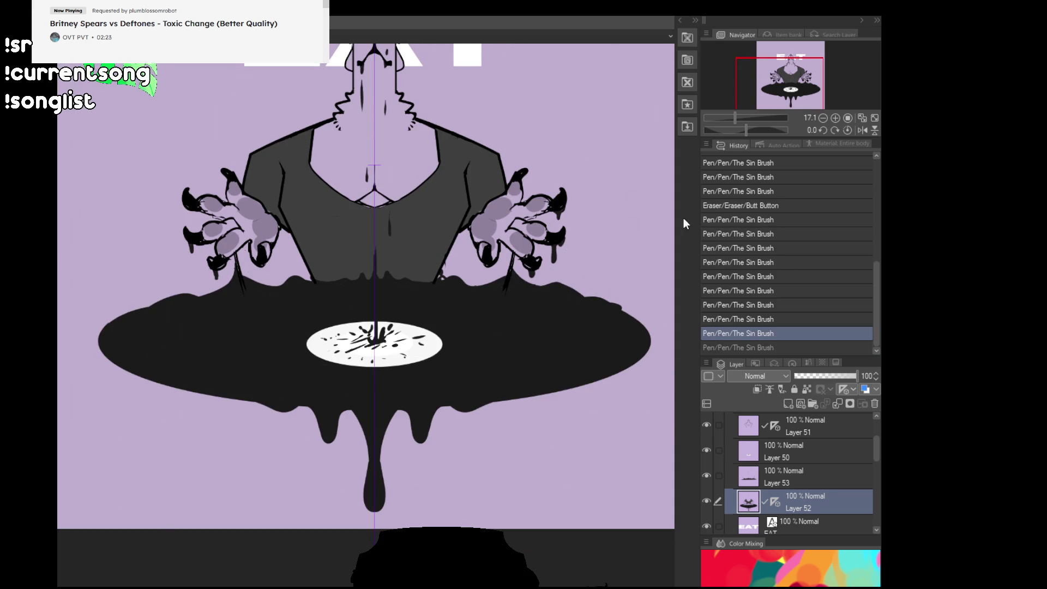
# On Layer 53, erase part of the black blob's top-right edge.
pyautogui.click(803, 480)
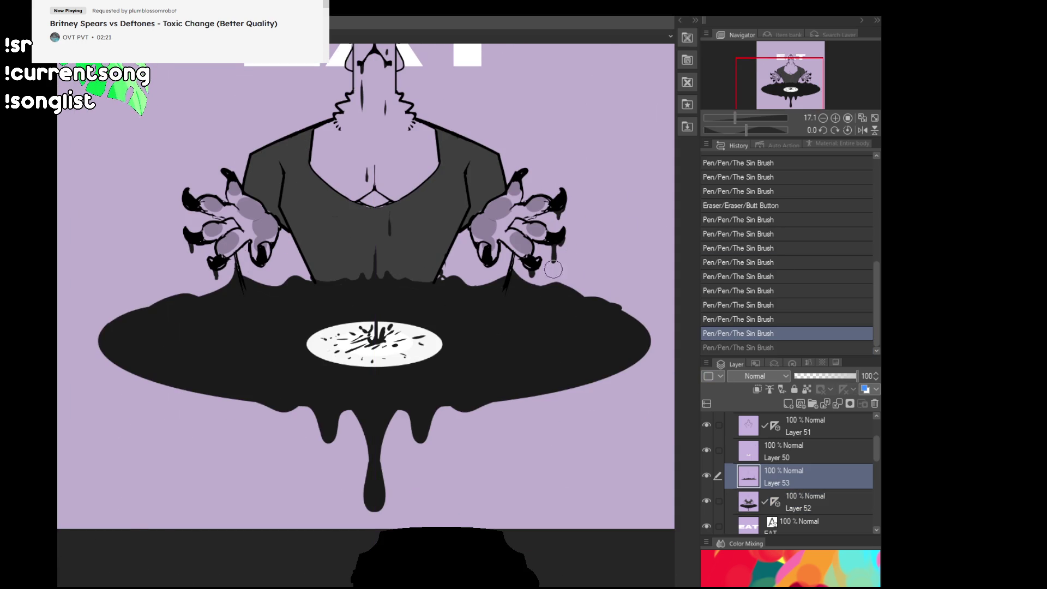
pyautogui.scroll(1, 560, 335)
pyautogui.moveTo(619, 316); pyautogui.dragTo(550, 314)
pyautogui.moveTo(544, 311); pyautogui.dragTo(540, 317)
pyautogui.hotkey('ctrl', 'z')
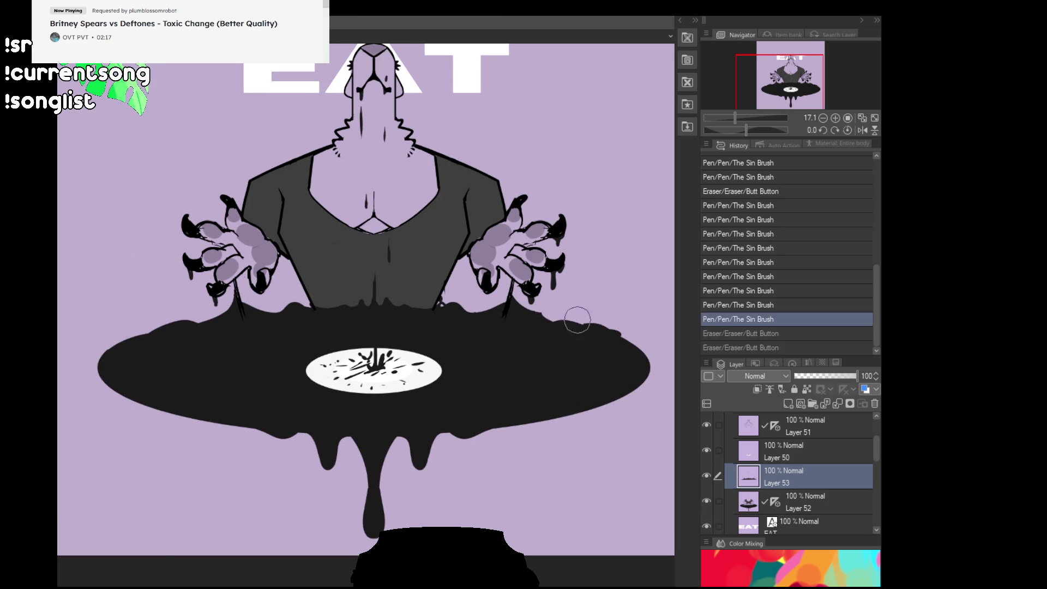
# On Layer 52, ink the blob's upper edge and mirrored drips along its lower-left edge.
pyautogui.click(807, 500)
pyautogui.moveTo(637, 427); pyautogui.dragTo(627, 459)
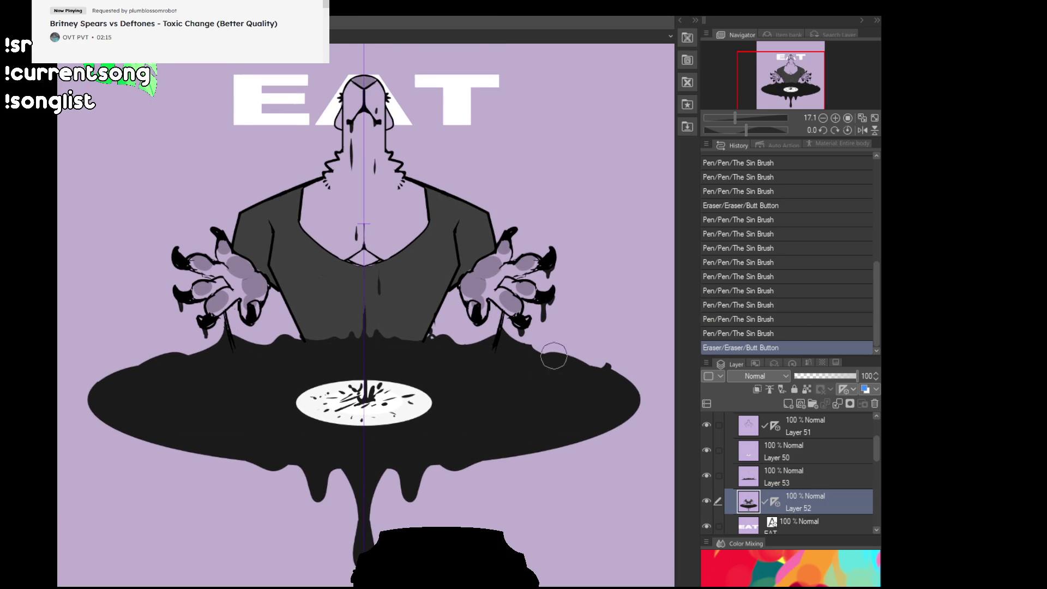
pyautogui.moveTo(551, 354)
pyautogui.mouseDown()
pyautogui.moveTo(521, 343)
pyautogui.moveTo(597, 361)
pyautogui.mouseUp()
pyautogui.hotkey('ctrl', 'z')
pyautogui.moveTo(204, 351)
pyautogui.mouseDown()
pyautogui.moveTo(155, 365)
pyautogui.moveTo(193, 347)
pyautogui.mouseUp()
pyautogui.scroll(-1, 207, 392)
pyautogui.moveTo(185, 428); pyautogui.dragTo(177, 461)
pyautogui.hotkey('ctrl', 'z')
pyautogui.hotkey('ctrl', 'z')
pyautogui.hotkey('ctrl', 'z')
pyautogui.hotkey('ctrl', 'z')
pyautogui.hotkey('ctrl', 'z')
pyautogui.hotkey('ctrl', 'z')
pyautogui.hotkey('ctrl', 'z')
# Redraw the lower-left drip and thicken its top.
pyautogui.moveTo(250, 456); pyautogui.dragTo(231, 418)
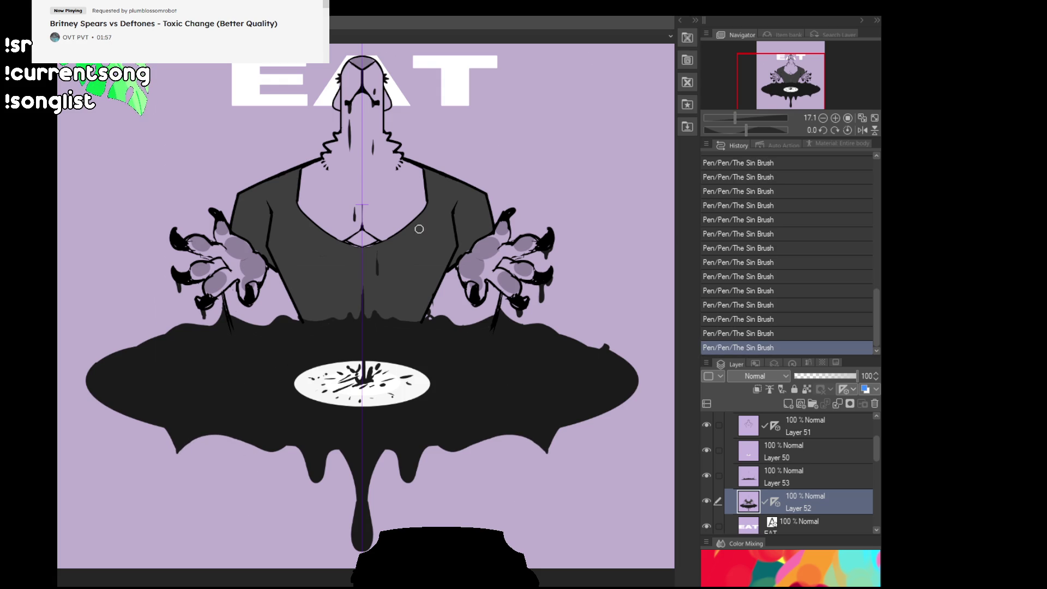
pyautogui.moveTo(419, 229); pyautogui.dragTo(519, 132)
pyautogui.moveTo(276, 366)
pyautogui.mouseDown()
pyautogui.moveTo(260, 334)
pyautogui.moveTo(276, 344)
pyautogui.moveTo(278, 412)
pyautogui.mouseUp()
pyautogui.hotkey('ctrl', 'z')
pyautogui.hotkey('ctrl', 'z')
pyautogui.hotkey('ctrl', 'z')
pyautogui.hotkey('ctrl', 'z')
pyautogui.hotkey('ctrl', 'z')
pyautogui.hotkey('ctrl', 'z')
pyautogui.moveTo(276, 356); pyautogui.dragTo(279, 401)
pyautogui.moveTo(277, 363); pyautogui.dragTo(276, 390)
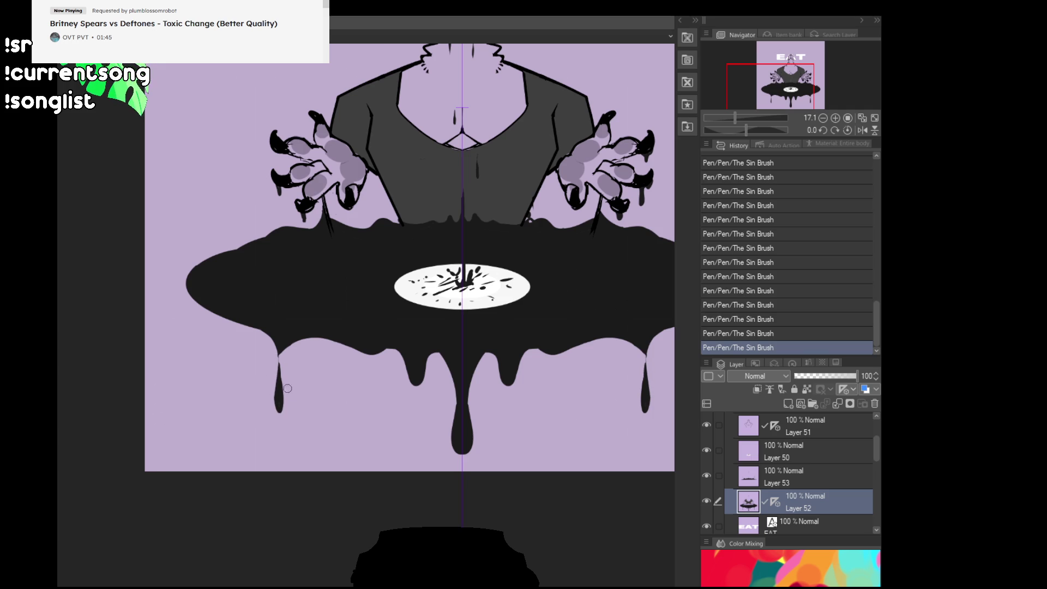
# Add falling ink drops below the drips and shape them into teardrops.
pyautogui.scroll(5, 512, 191)
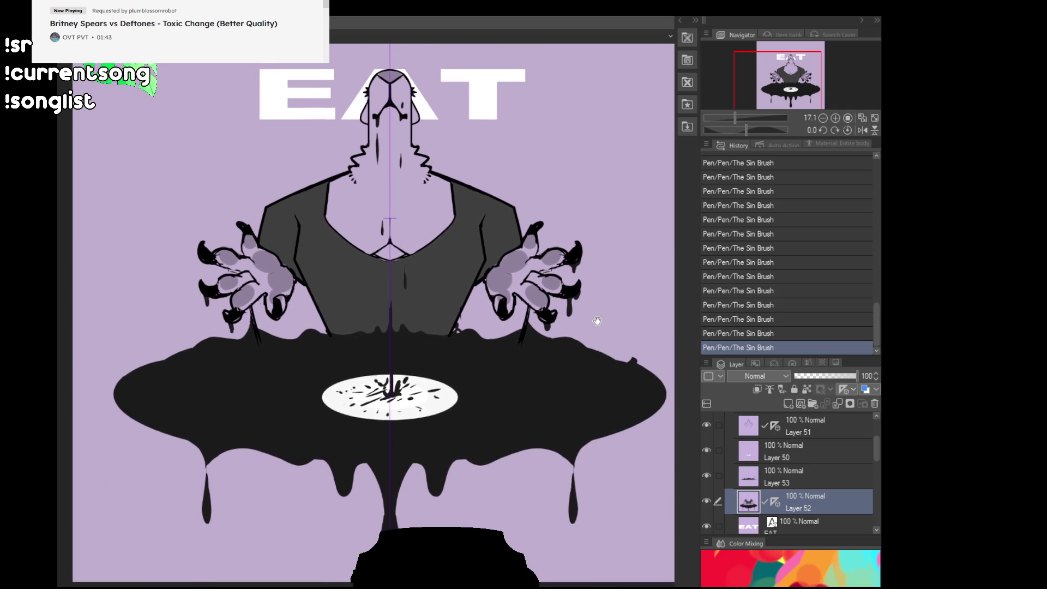
pyautogui.moveTo(298, 546)
pyautogui.mouseDown()
pyautogui.moveTo(296, 521)
pyautogui.moveTo(297, 543)
pyautogui.mouseUp()
pyautogui.scroll(-2, 467, 374)
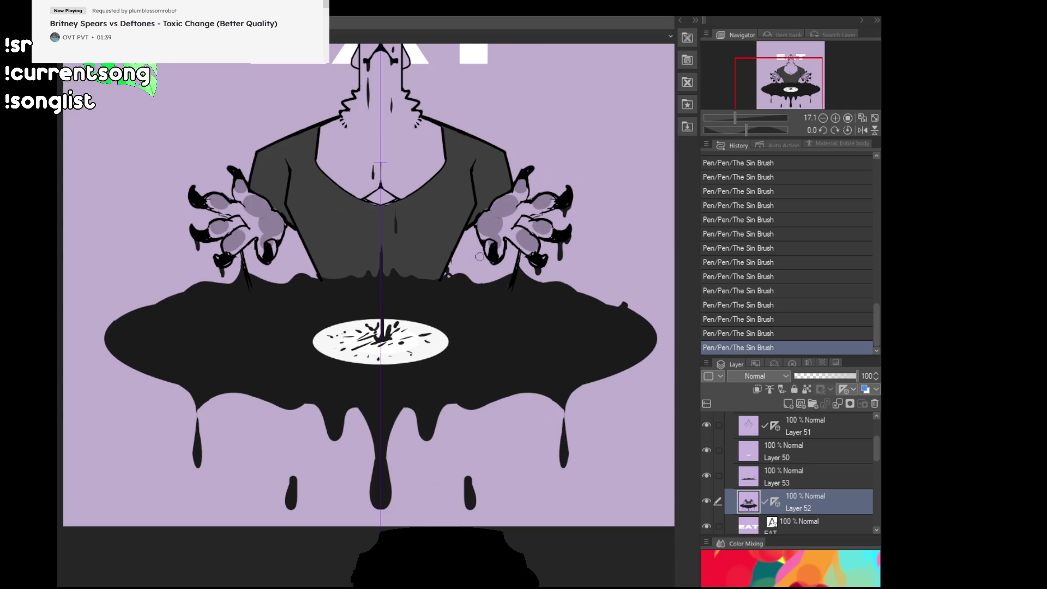
pyautogui.scroll(-1, 414, 345)
pyautogui.moveTo(304, 460); pyautogui.dragTo(310, 455)
pyautogui.scroll(1, 327, 455)
pyautogui.hotkey('ctrl', 'z')
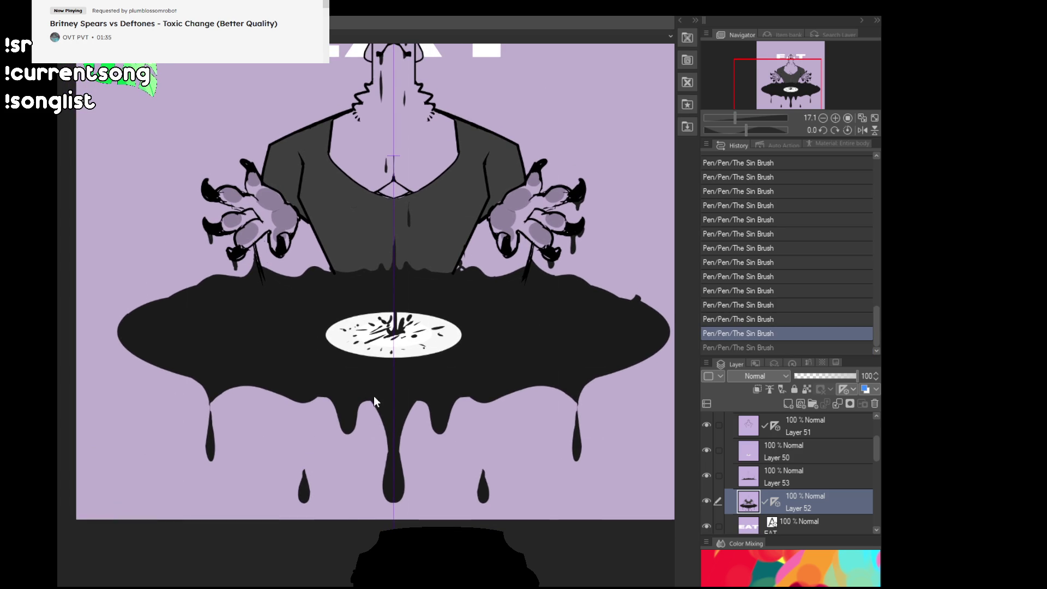
# Pan back across the illustration to bring the EAT title into view.
pyautogui.moveTo(494, 349); pyautogui.dragTo(507, 324)
pyautogui.moveTo(563, 265); pyautogui.dragTo(603, 354)
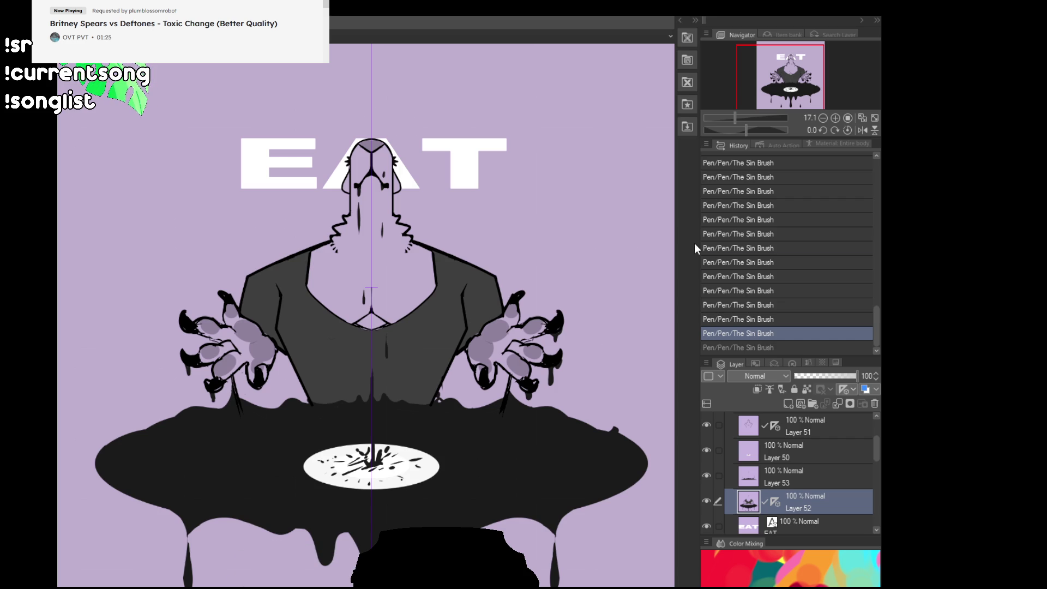
pyautogui.scroll(-1, 636, 466)
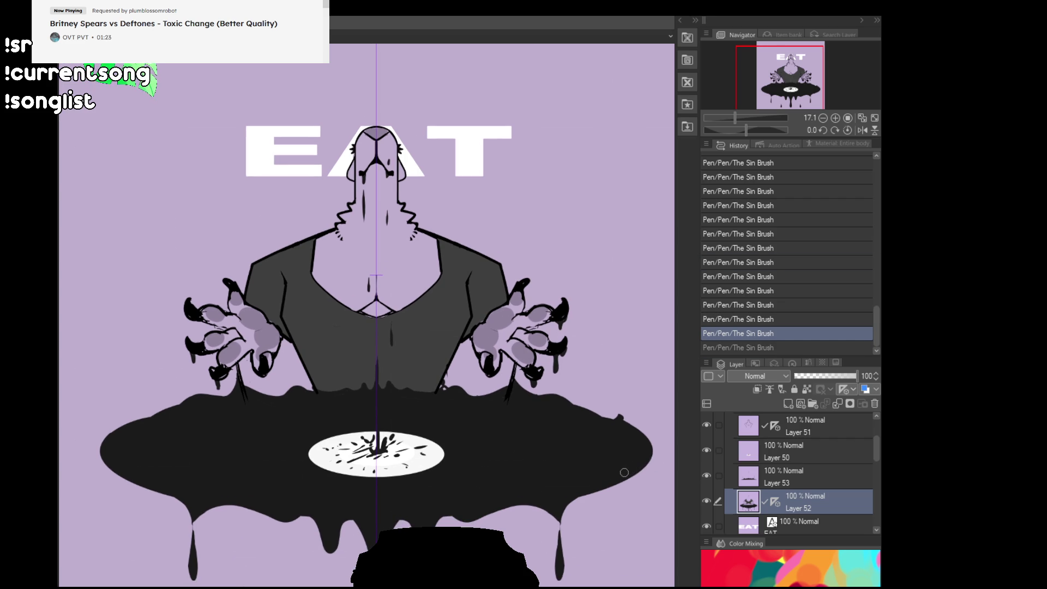
pyautogui.scroll(2, 623, 469)
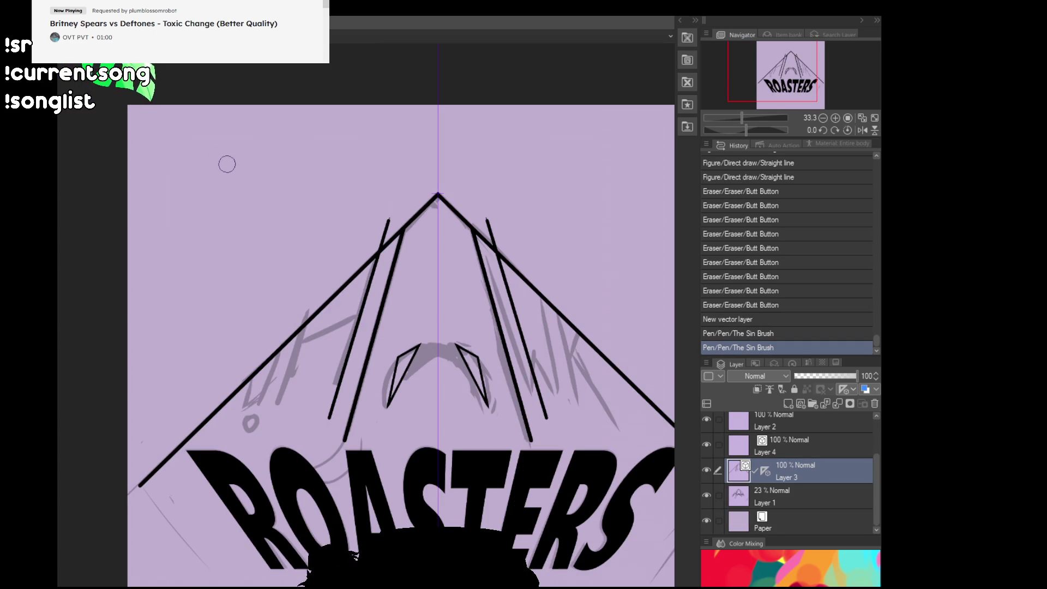
pyautogui.moveTo(226, 164); pyautogui.dragTo(161, 153)
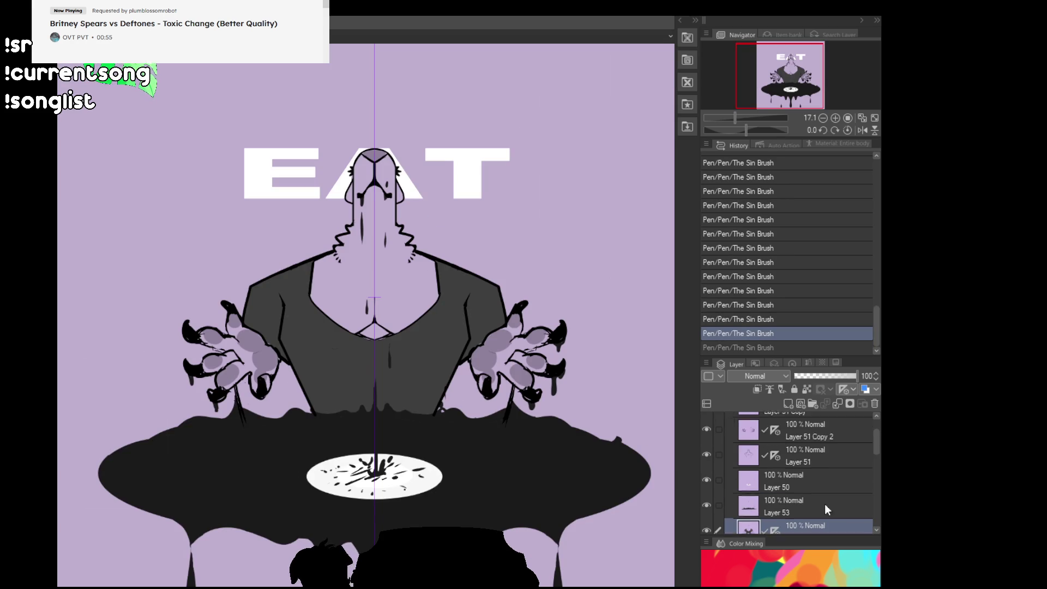
# Collapse and hide the EAT folder, then show the bitebra designs.
pyautogui.click(720, 421)
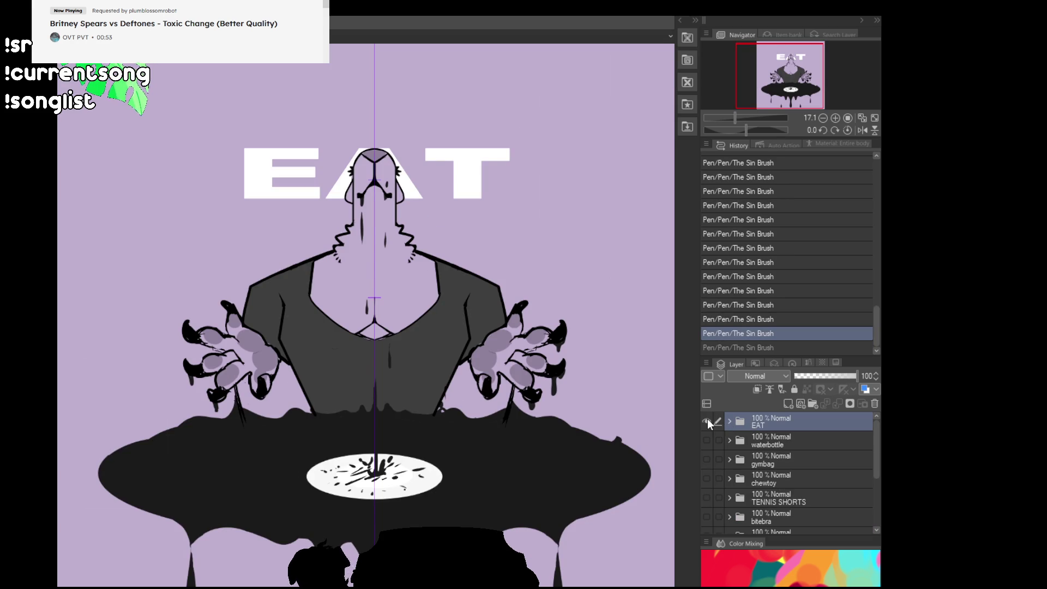
pyautogui.click(707, 419)
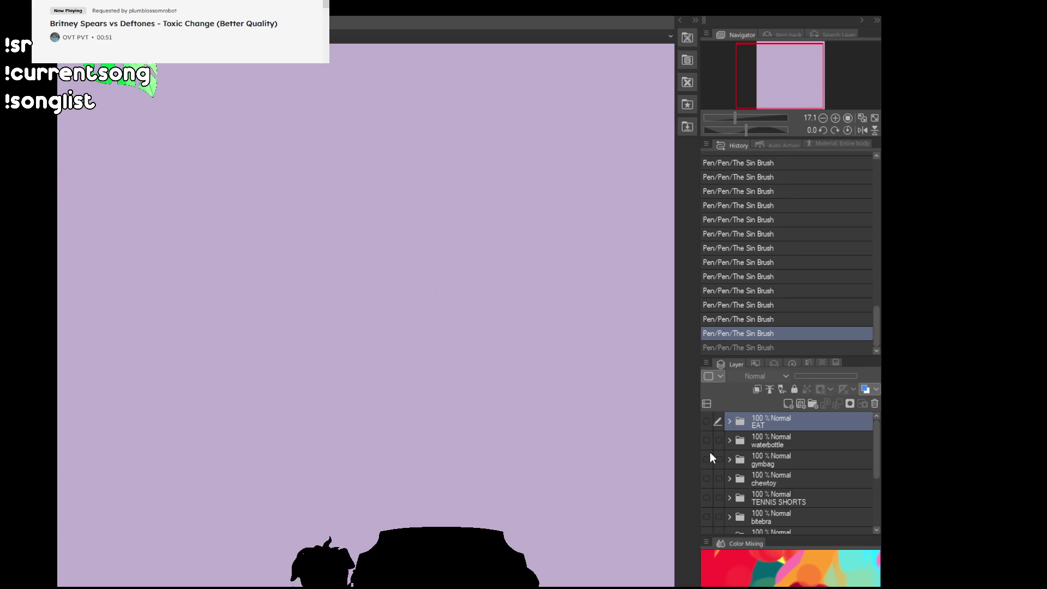
pyautogui.scroll(-2, 709, 451)
pyautogui.click(707, 483)
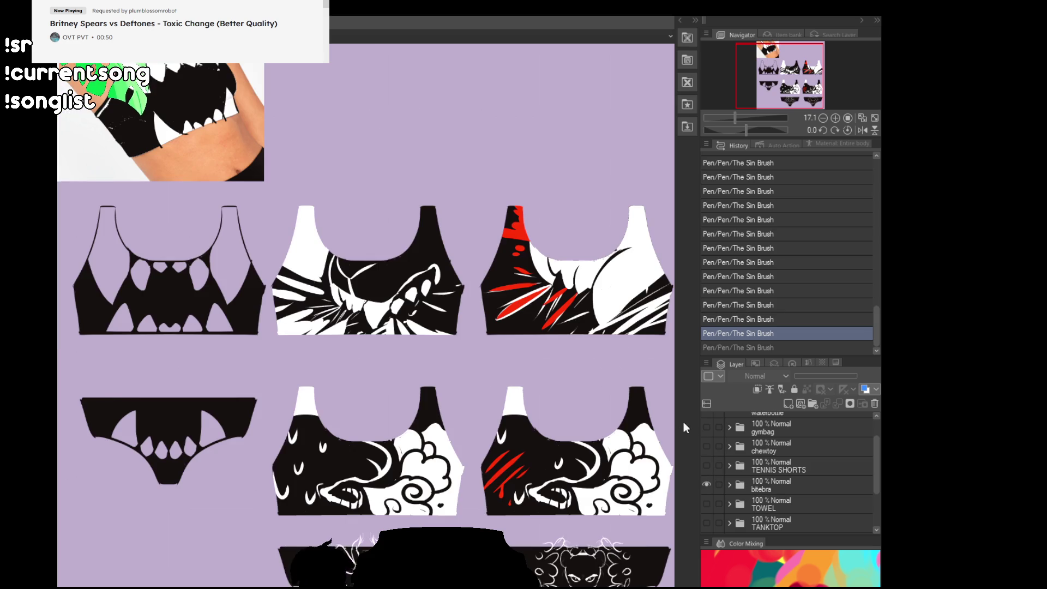
# Pan and zoom across the bitebra designs to the black-and-white bra.
pyautogui.moveTo(610, 369); pyautogui.dragTo(449, 344)
pyautogui.moveTo(90, 239); pyautogui.dragTo(289, 297)
pyautogui.scroll(5, 300, 322)
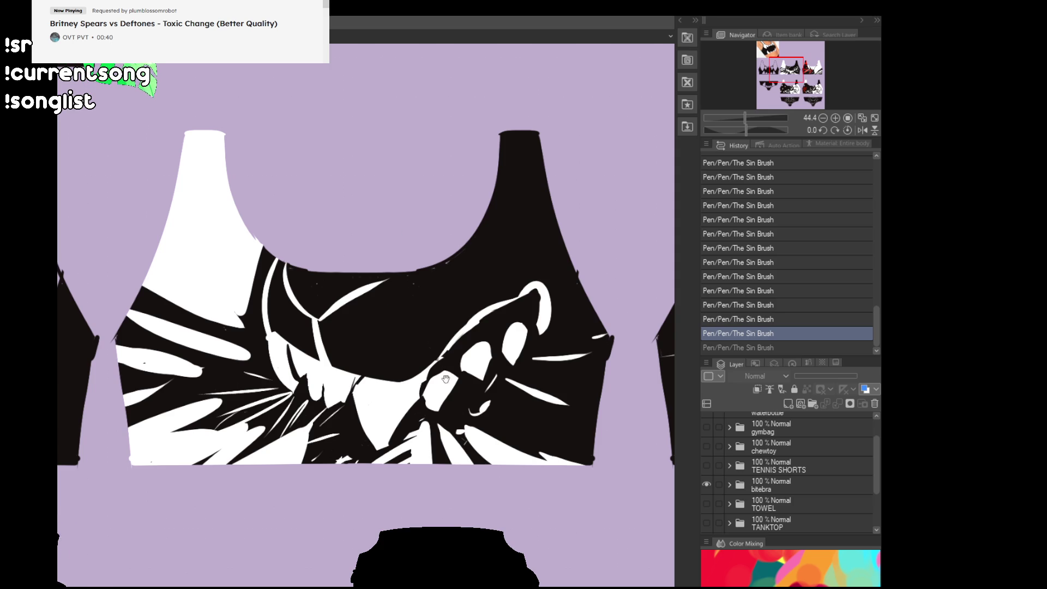
pyautogui.moveTo(537, 495)
pyautogui.mouseDown()
pyautogui.moveTo(544, 166)
pyautogui.moveTo(294, 271)
pyautogui.moveTo(180, 191)
pyautogui.mouseUp()
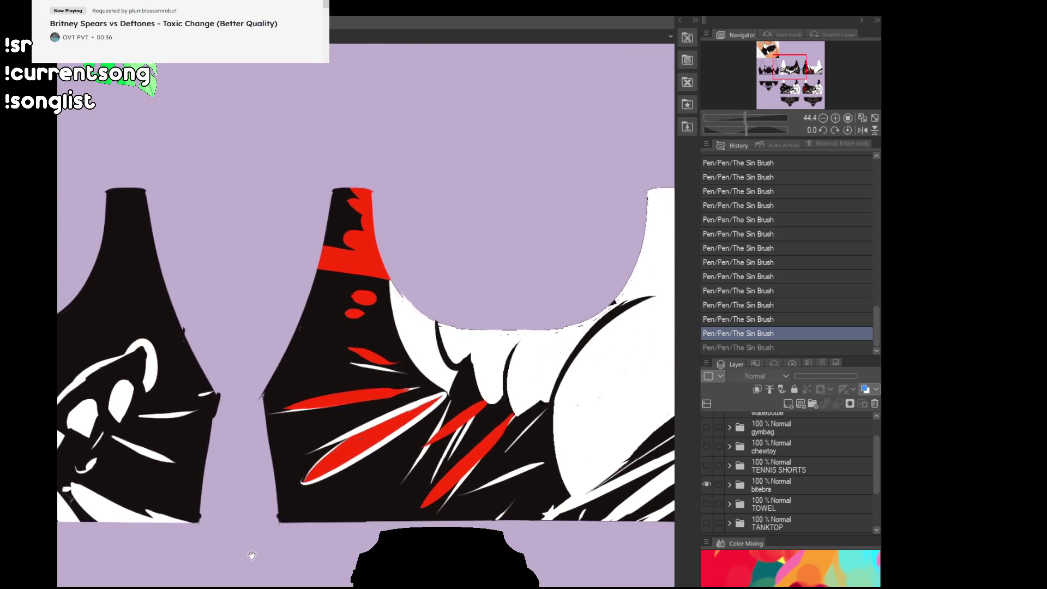
pyautogui.scroll(-2, 251, 555)
pyautogui.moveTo(224, 551); pyautogui.dragTo(500, 497)
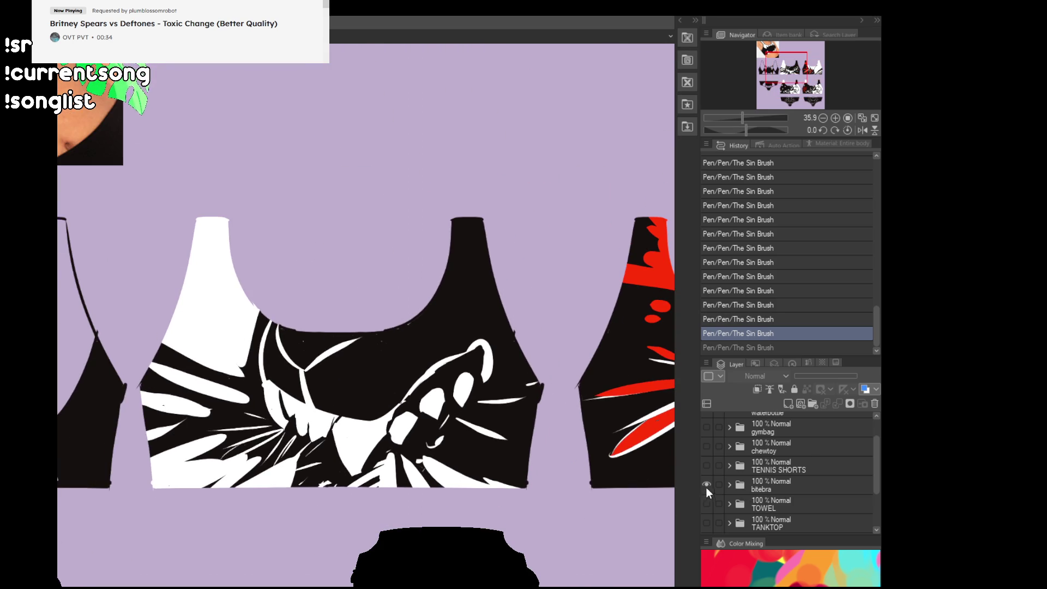
# Hide the bitebra designs, zoom out over the blank canvas, and re-show EAT.
pyautogui.click(706, 485)
pyautogui.scroll(-3, 707, 495)
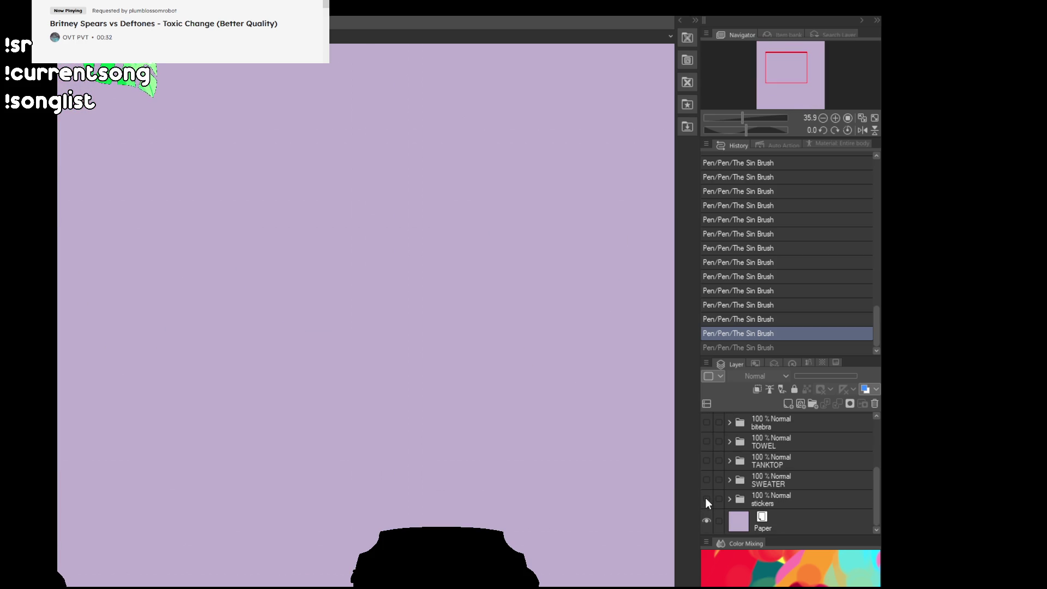
pyautogui.scroll(-3, 657, 490)
pyautogui.moveTo(655, 491)
pyautogui.mouseDown()
pyautogui.moveTo(523, 350)
pyautogui.moveTo(490, 370)
pyautogui.mouseUp()
pyautogui.scroll(5, 748, 433)
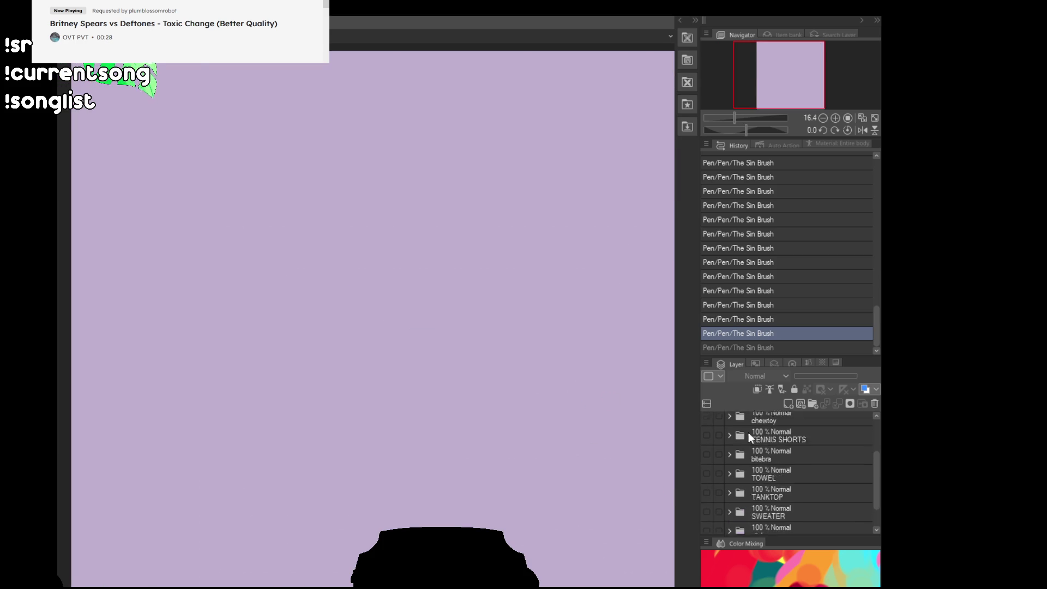
pyautogui.click(705, 421)
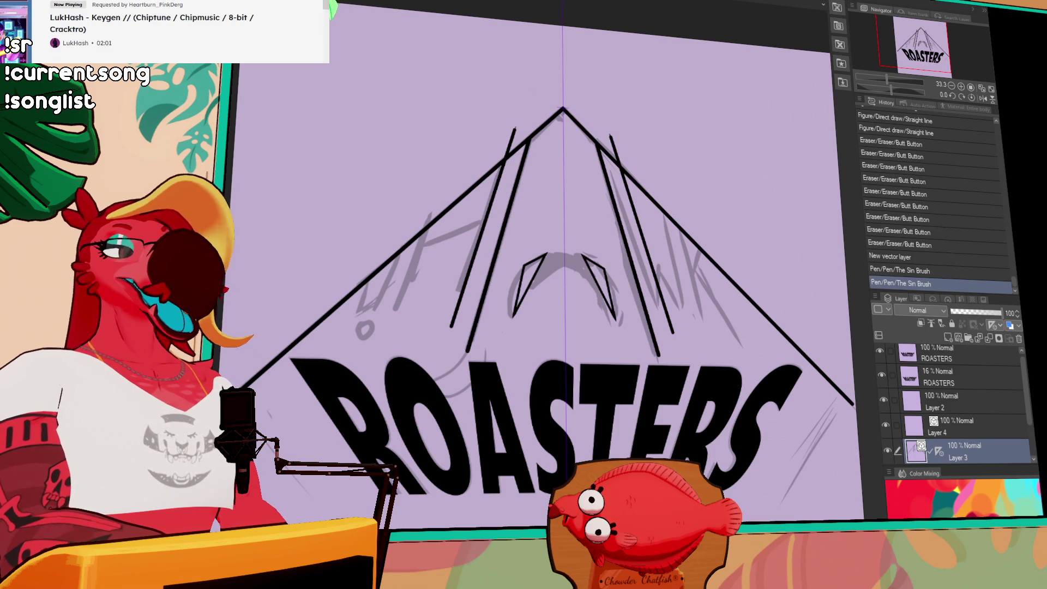
# With the Eraser, trim the left line's overshooting end at the triangle's apex.
pyautogui.click(961, 86)
pyautogui.click(952, 87)
pyautogui.click(951, 87)
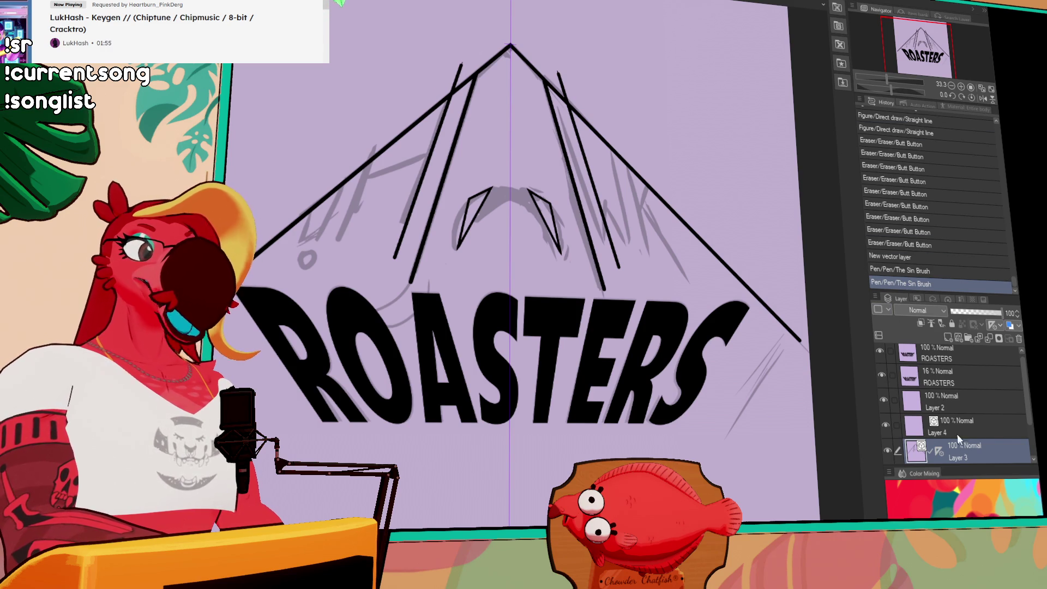
pyautogui.moveTo(491, 164); pyautogui.dragTo(559, 247)
pyautogui.moveTo(524, 164); pyautogui.dragTo(553, 117)
pyautogui.hotkey('ctrl', 'z')
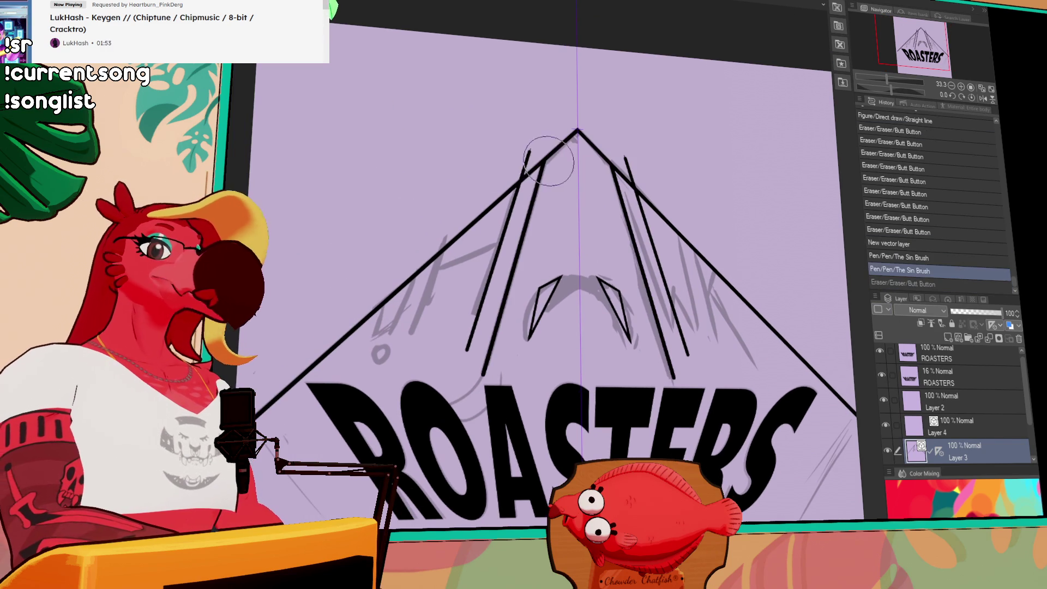
pyautogui.moveTo(525, 166); pyautogui.dragTo(540, 137)
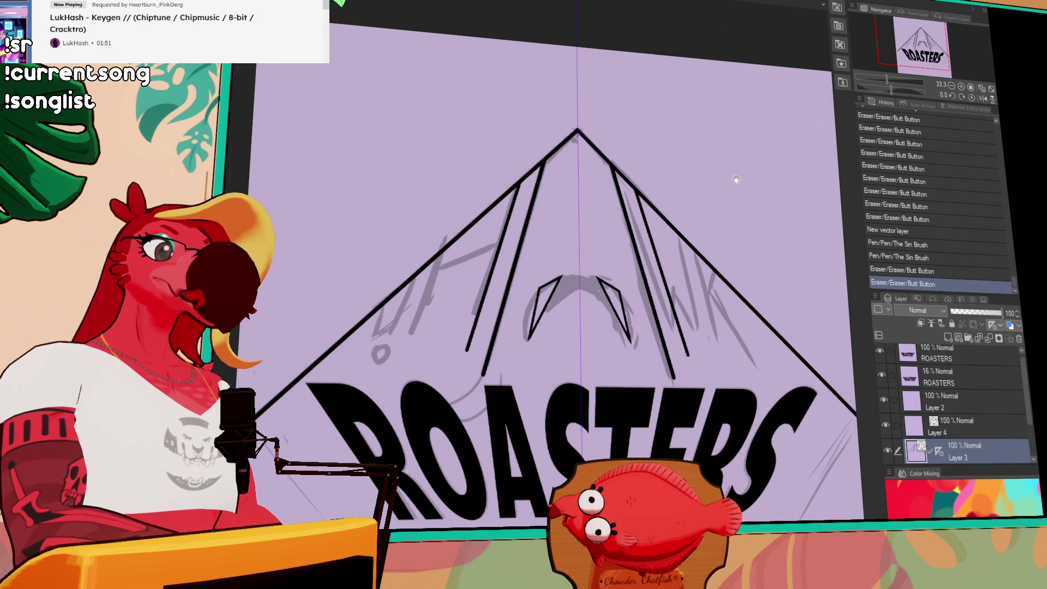
pyautogui.scroll(-3, 736, 179)
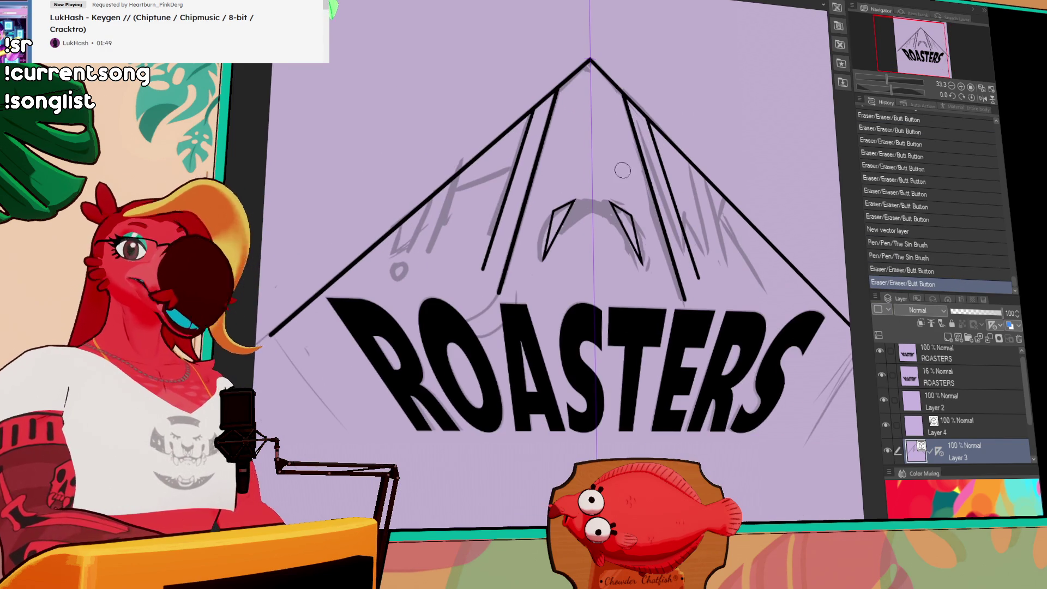
pyautogui.hscroll(-3, 622, 170)
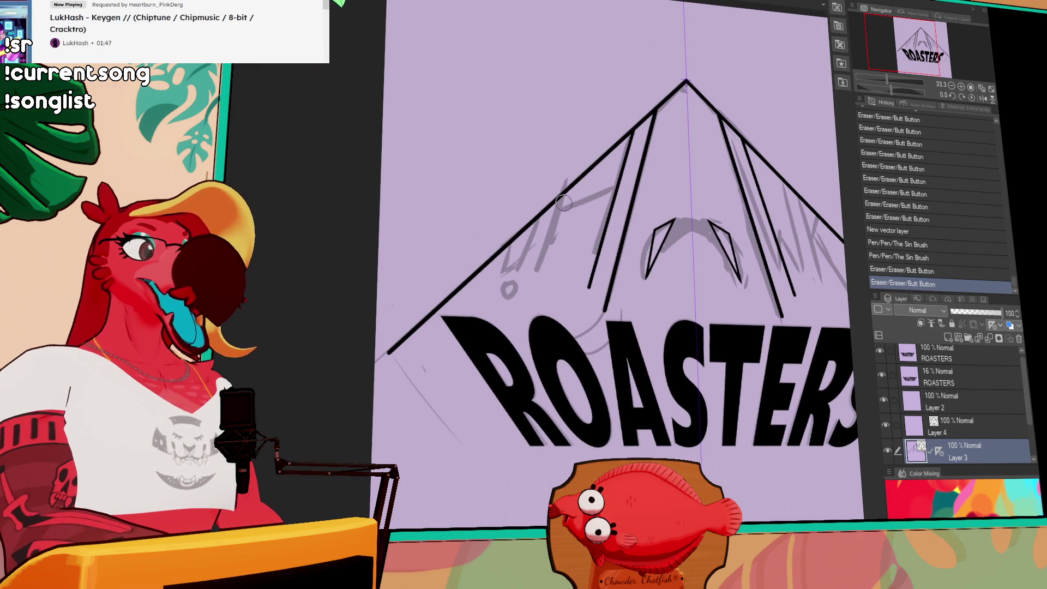